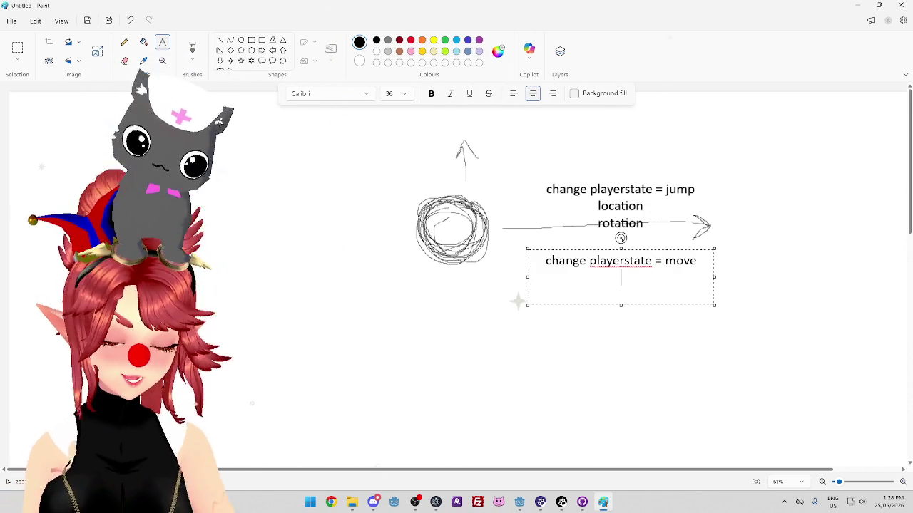
Finish the note so it reads 'change playerstate = move, location, rotation' and commit it to the canvas.
{"action": "type", "text": "location"}
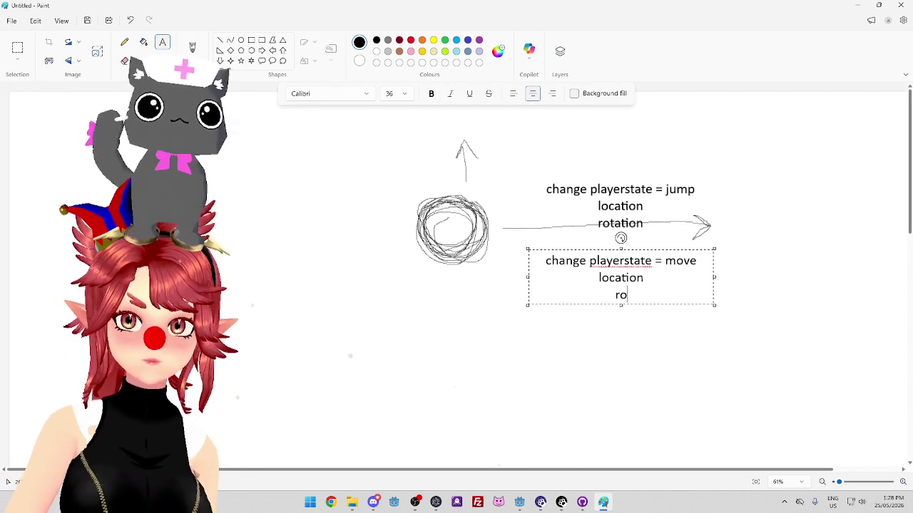
{"action": "left_click", "coordinate": [668, 358]}
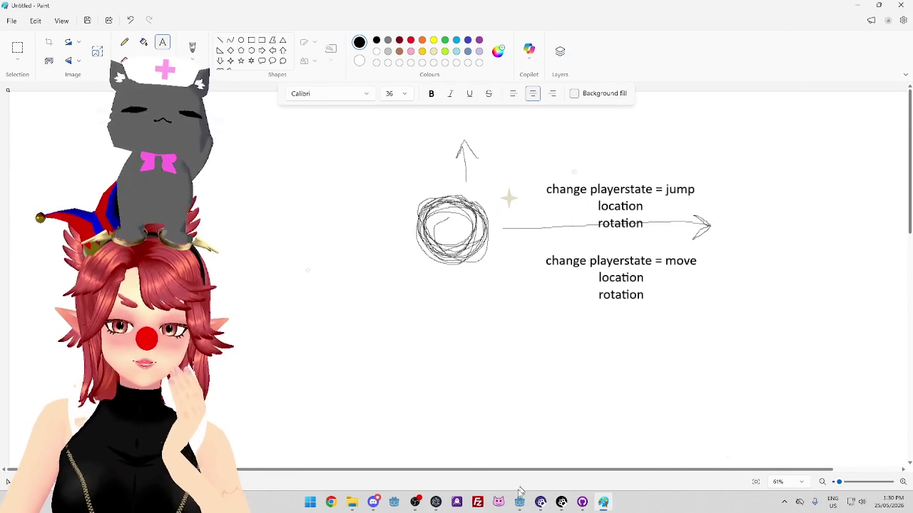
Return to the Godot editor and scroll to PlayerManager.gd's _physics_process.
{"action": "mouse_move", "coordinate": [519, 502]}
{"action": "left_click", "coordinate": [449, 461]}
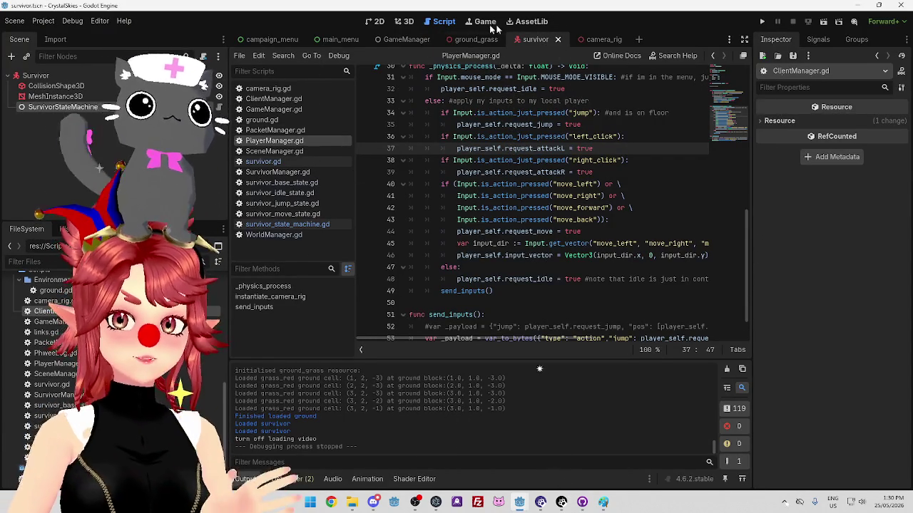
{"action": "scroll", "coordinate": [534, 340], "scroll_direction": "up", "scroll_amount": 4}
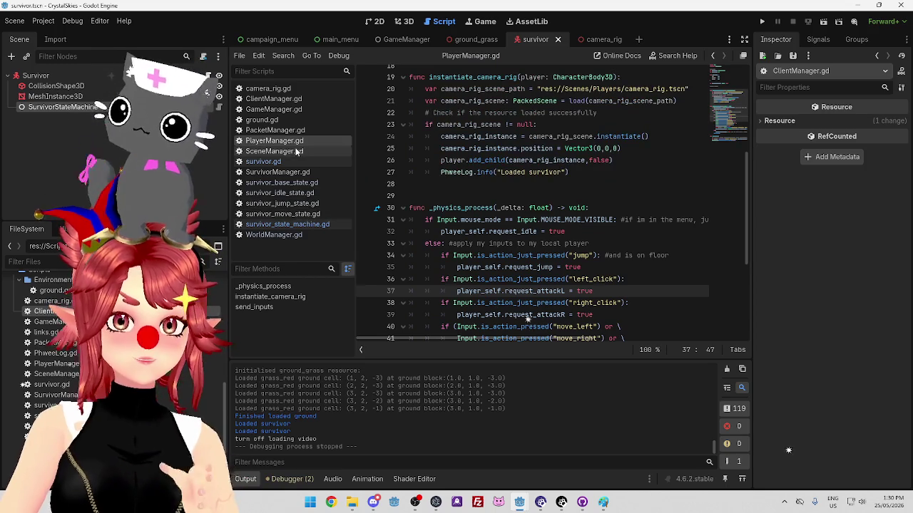
{"action": "scroll", "coordinate": [499, 232], "scroll_direction": "down", "scroll_amount": 3}
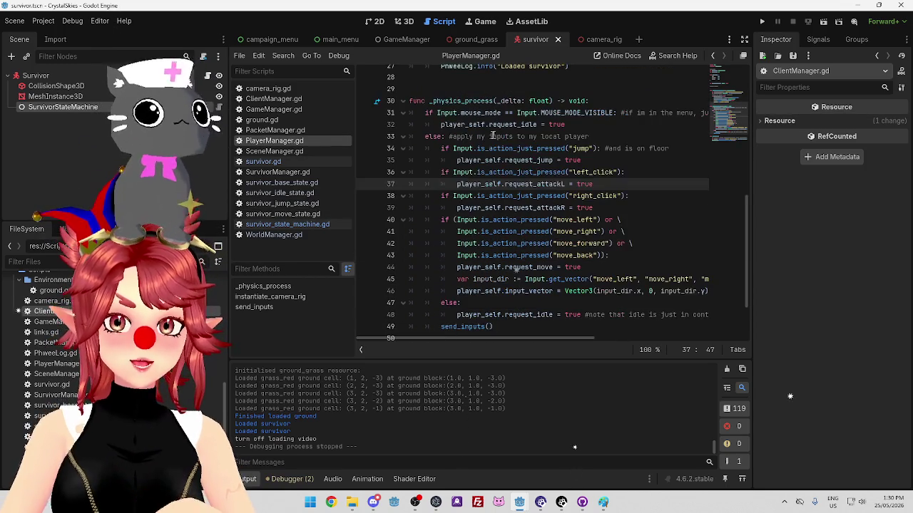
Go through the input lines: visible-mouse check, idle request, jump press check, jump and attackL requests.
{"action": "left_click_drag", "start_coordinate": [592, 184], "coordinate": [517, 184]}
{"action": "left_click", "coordinate": [488, 148]}
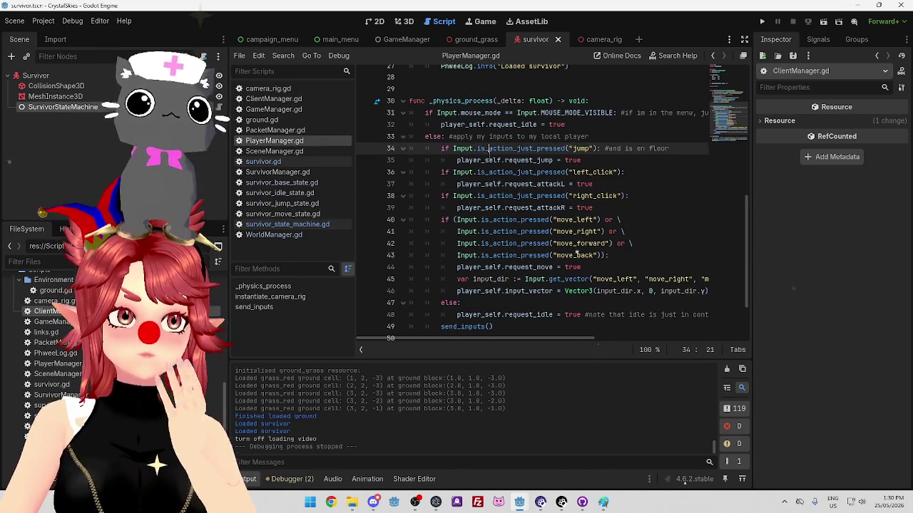
{"action": "left_click_drag", "start_coordinate": [592, 184], "coordinate": [558, 184]}
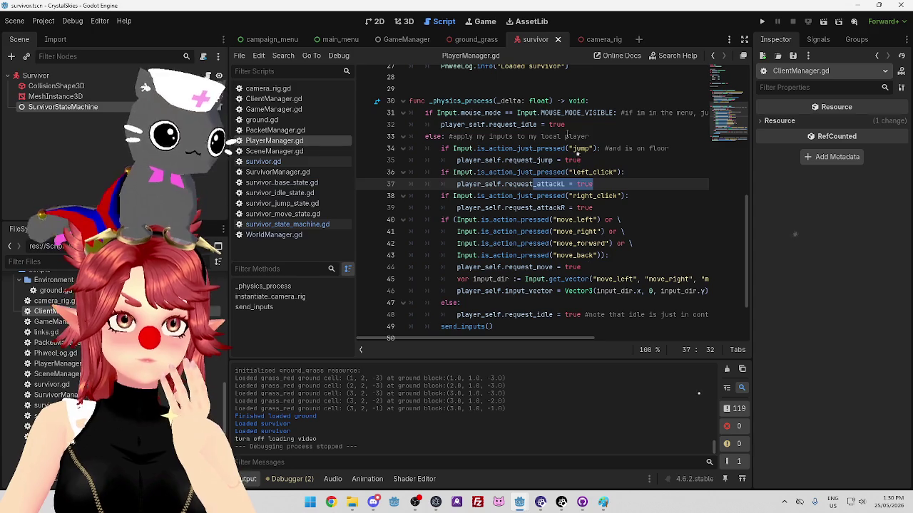
{"action": "left_click", "coordinate": [565, 136]}
{"action": "left_click", "coordinate": [624, 129]}
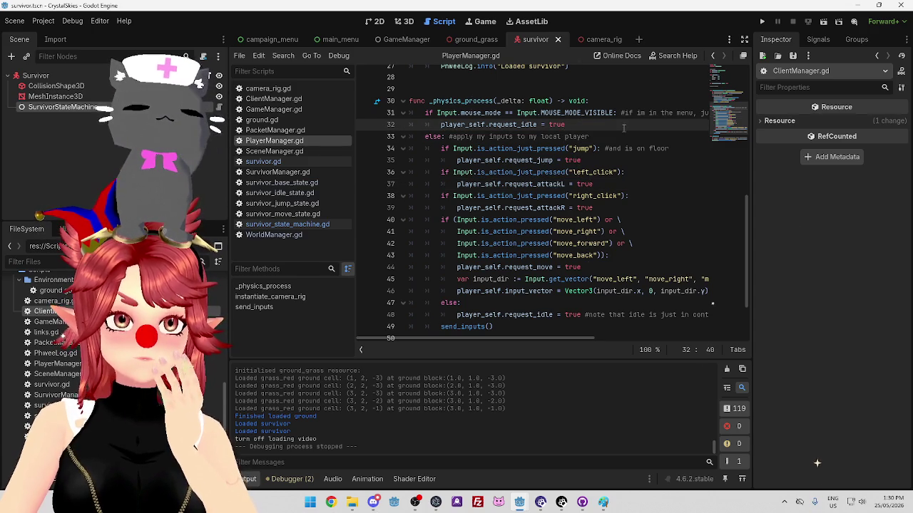
{"action": "left_click", "coordinate": [563, 148]}
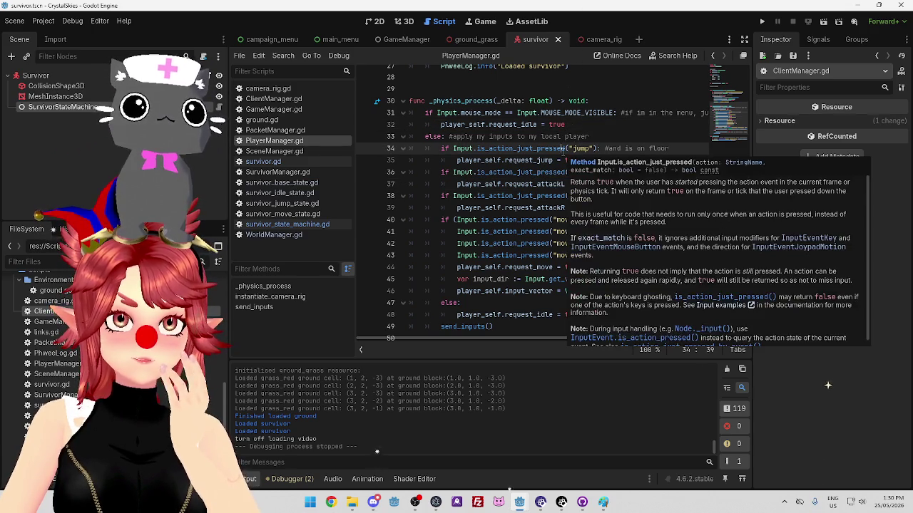
{"action": "left_click", "coordinate": [602, 113]}
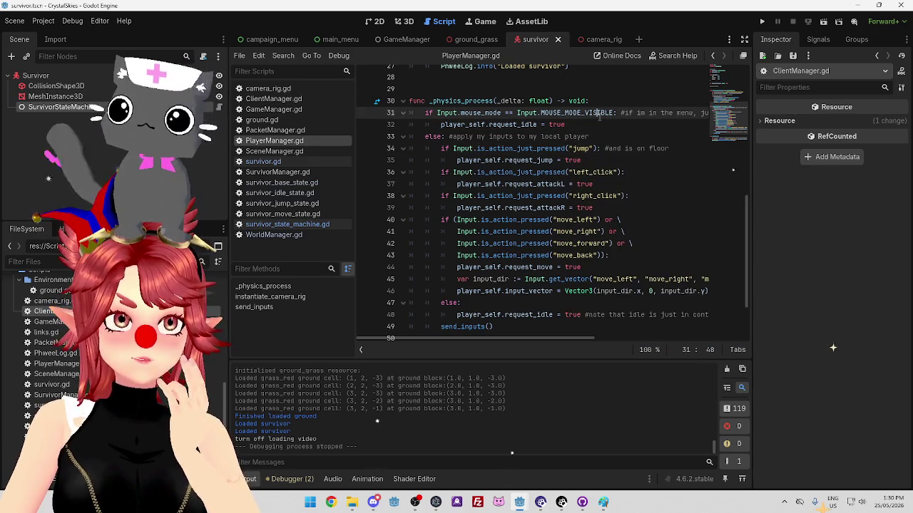
{"action": "left_click", "coordinate": [596, 160]}
{"action": "left_click", "coordinate": [650, 190]}
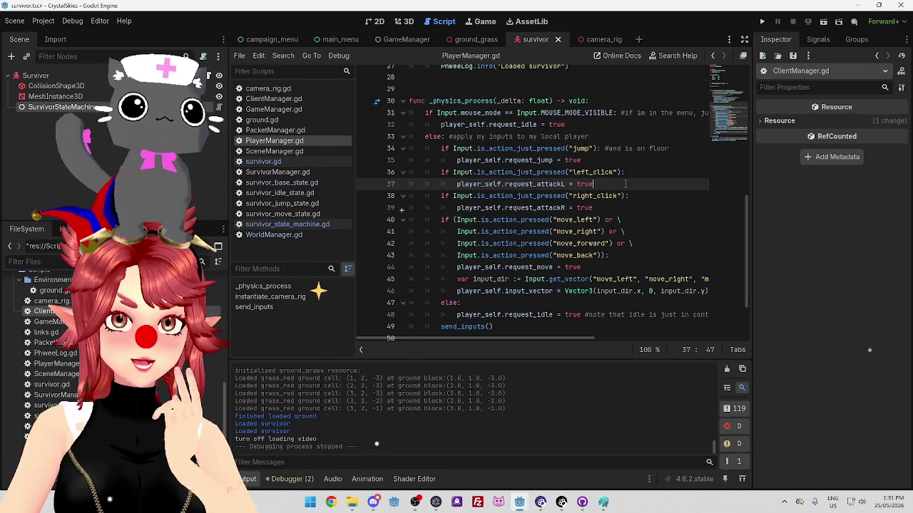
{"action": "left_click", "coordinate": [611, 158]}
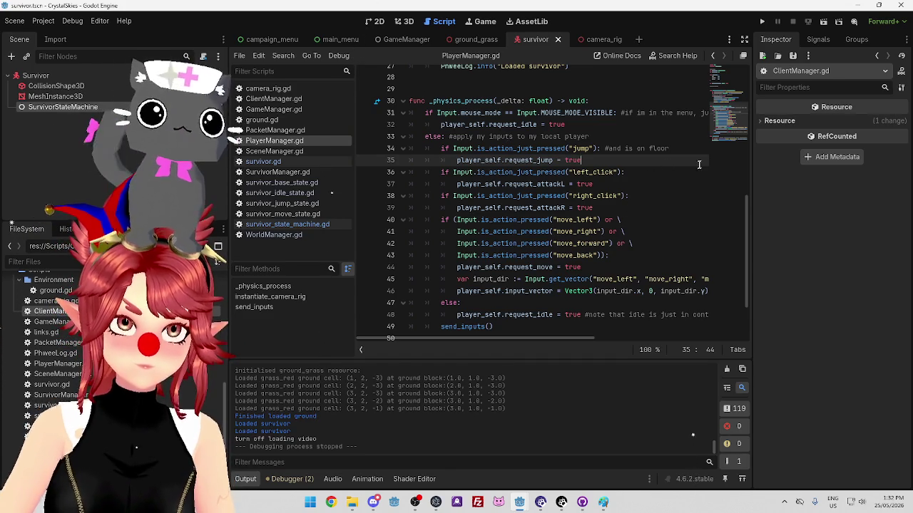
{"action": "scroll", "coordinate": [697, 165], "scroll_direction": "down", "scroll_amount": 1}
{"action": "scroll", "coordinate": [695, 164], "scroll_direction": "up", "scroll_amount": 1}
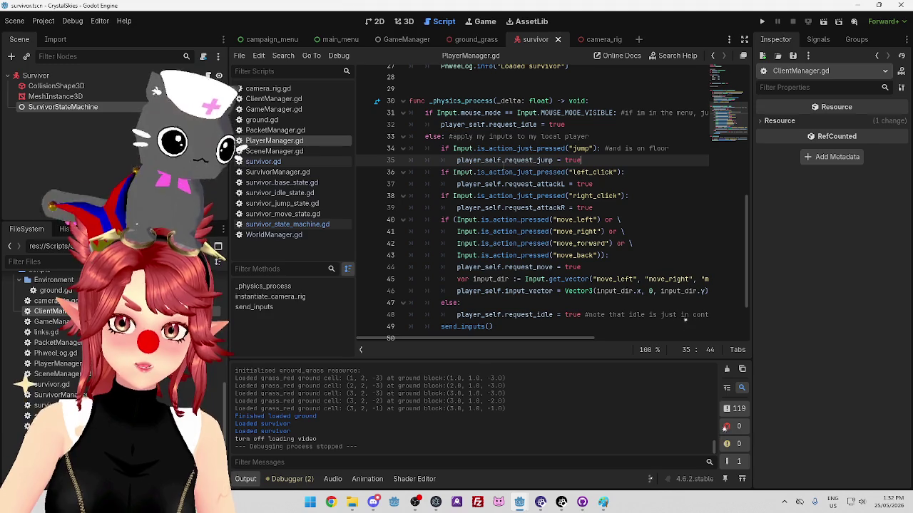
{"action": "left_click", "coordinate": [625, 149]}
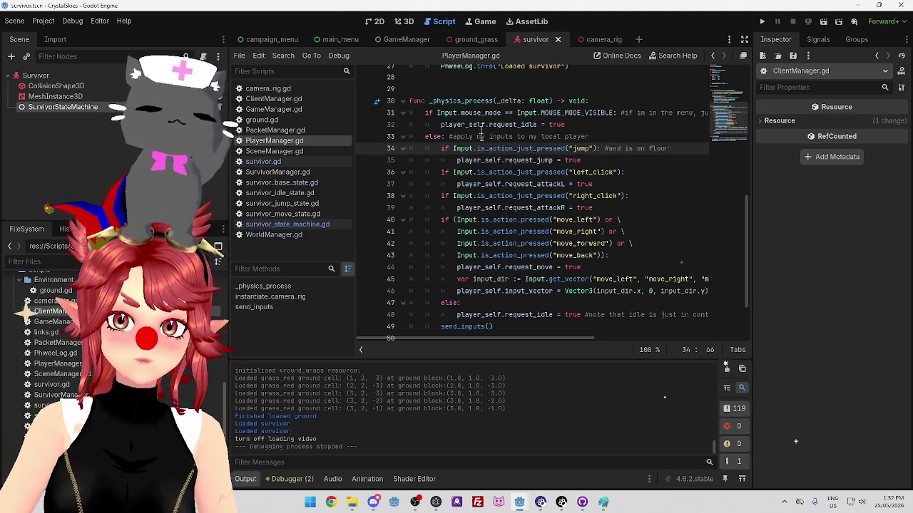
{"action": "left_click_drag", "start_coordinate": [468, 124], "coordinate": [591, 124]}
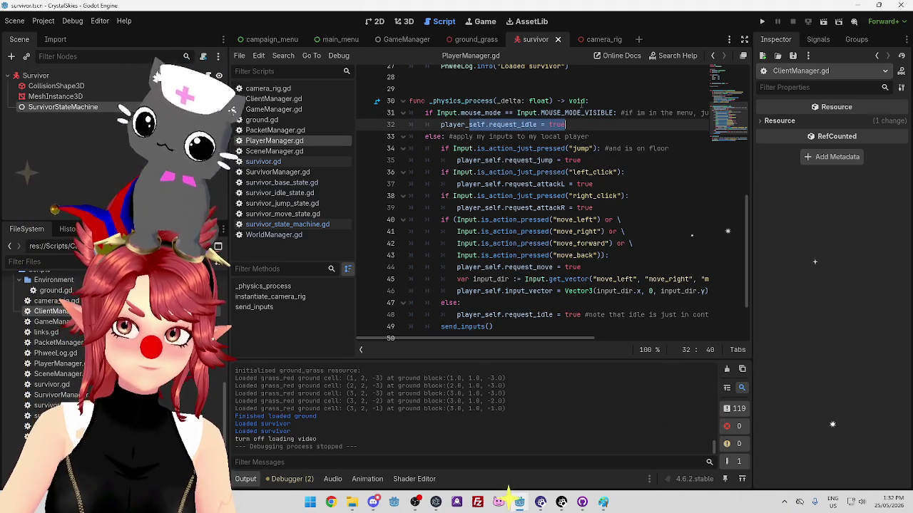
{"action": "mouse_move", "coordinate": [549, 337]}
{"action": "left_mouse_down"}
{"action": "mouse_move", "coordinate": [663, 335]}
{"action": "mouse_move", "coordinate": [532, 316]}
{"action": "left_mouse_up"}
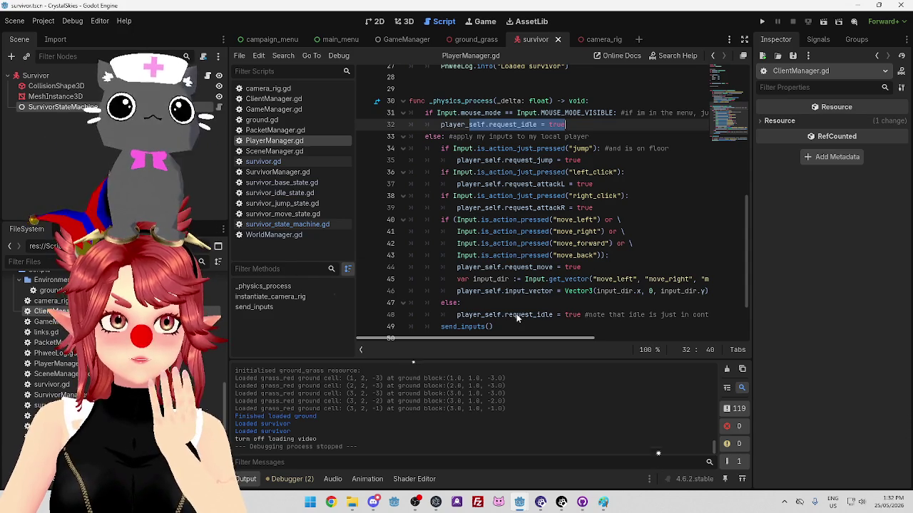
{"action": "scroll", "coordinate": [516, 313], "scroll_direction": "right", "scroll_amount": 5}
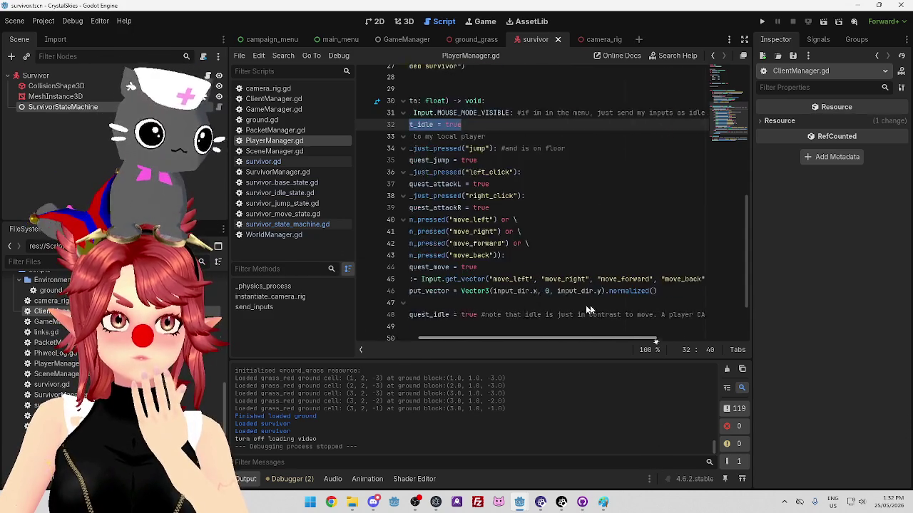
{"action": "scroll", "coordinate": [599, 308], "scroll_direction": "left", "scroll_amount": 5}
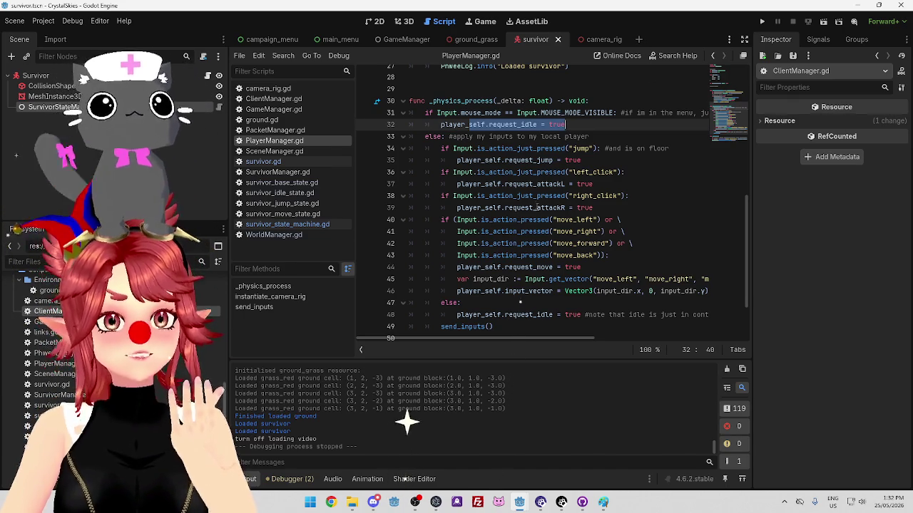
{"action": "mouse_move", "coordinate": [546, 193]}
{"action": "left_click", "coordinate": [608, 162]}
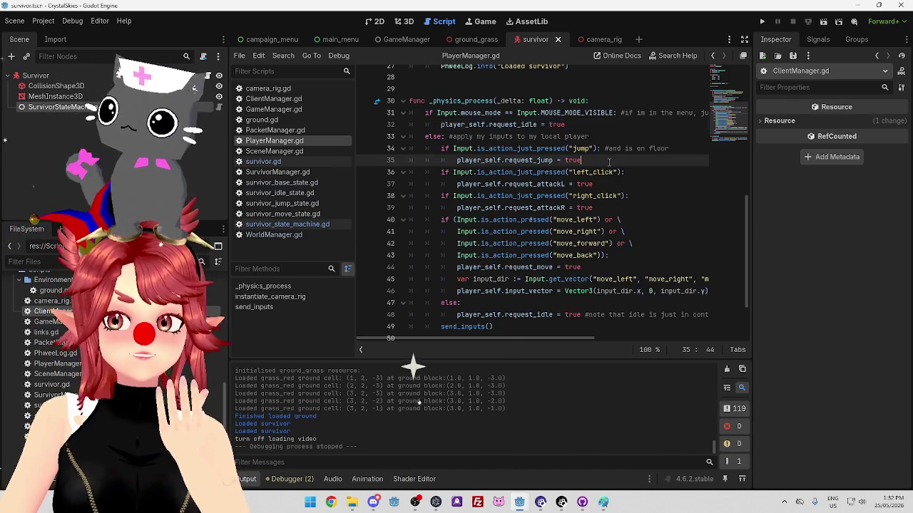
{"action": "left_click", "coordinate": [585, 127]}
{"action": "left_click", "coordinate": [622, 133]}
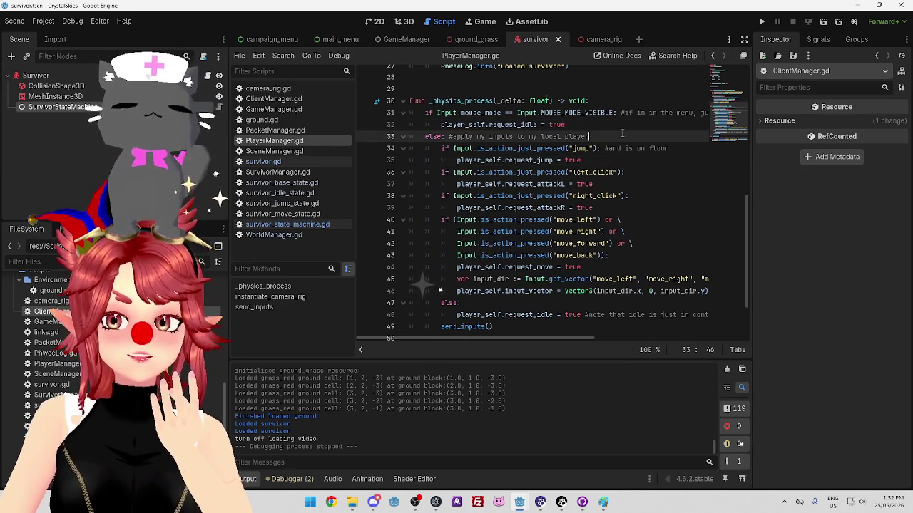
{"action": "left_click", "coordinate": [596, 149]}
{"action": "left_click", "coordinate": [599, 135]}
{"action": "left_click", "coordinate": [673, 148]}
{"action": "left_click_drag", "start_coordinate": [673, 148], "coordinate": [606, 149]}
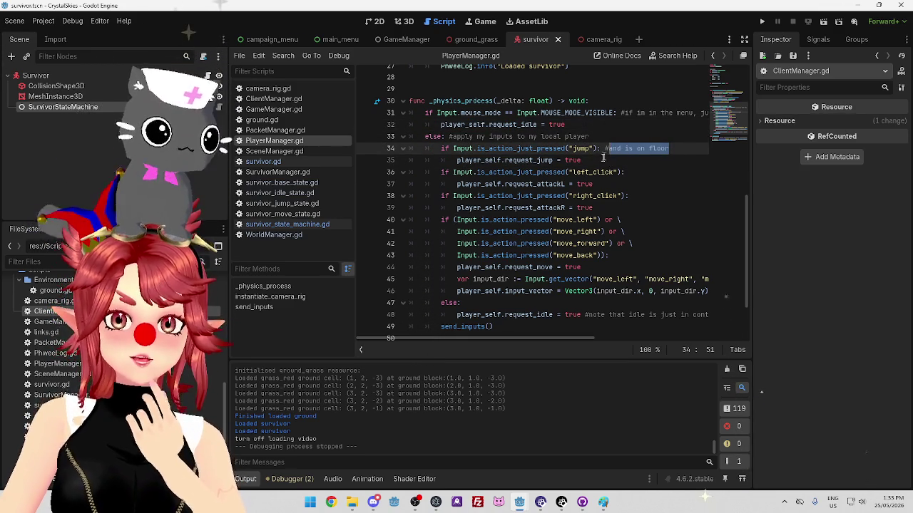
{"action": "left_click", "coordinate": [601, 161]}
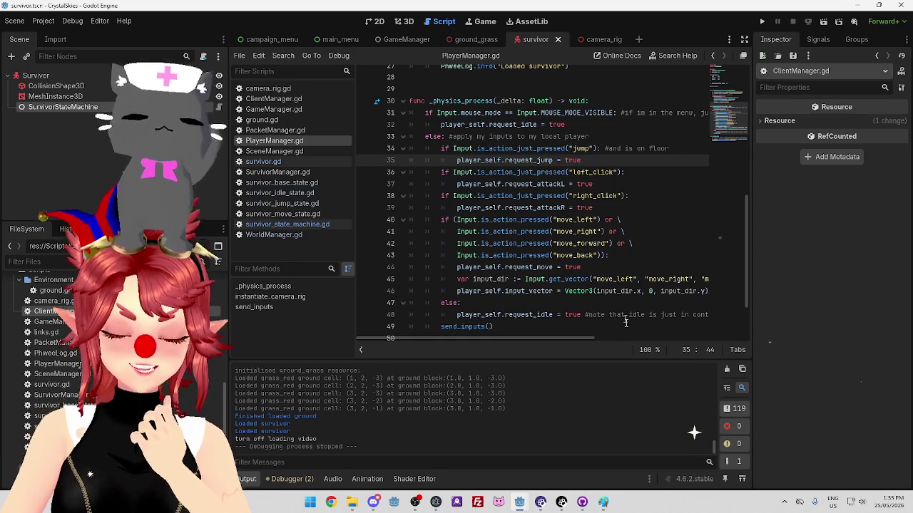
{"action": "mouse_move", "coordinate": [592, 337]}
{"action": "left_mouse_down"}
{"action": "mouse_move", "coordinate": [684, 338]}
{"action": "mouse_move", "coordinate": [529, 328]}
{"action": "mouse_move", "coordinate": [618, 336]}
{"action": "mouse_move", "coordinate": [546, 329]}
{"action": "left_mouse_up"}
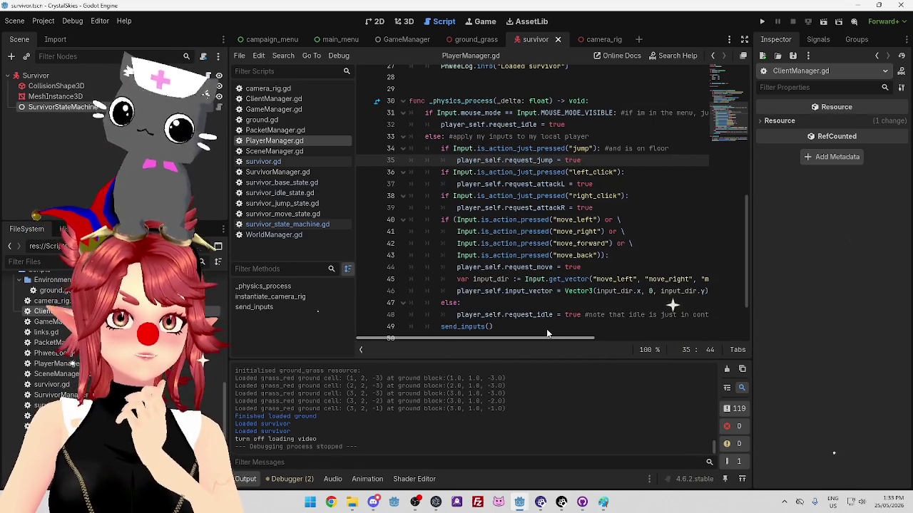
{"action": "key", "text": "Up"}
{"action": "key", "text": "Up"}
{"action": "key", "text": "Up"}
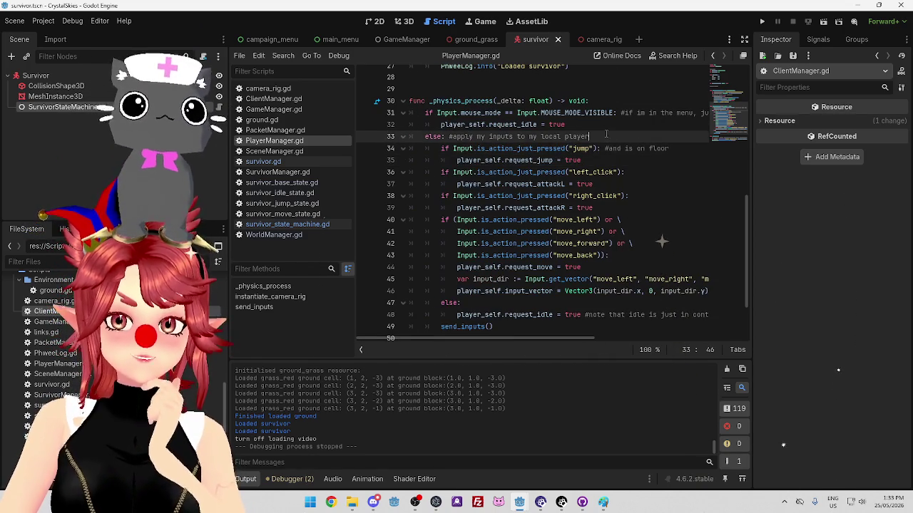
{"action": "left_click", "coordinate": [610, 161]}
{"action": "key", "text": "shift+Tab"}
{"action": "key", "text": "Down"}
{"action": "key", "text": "Down"}
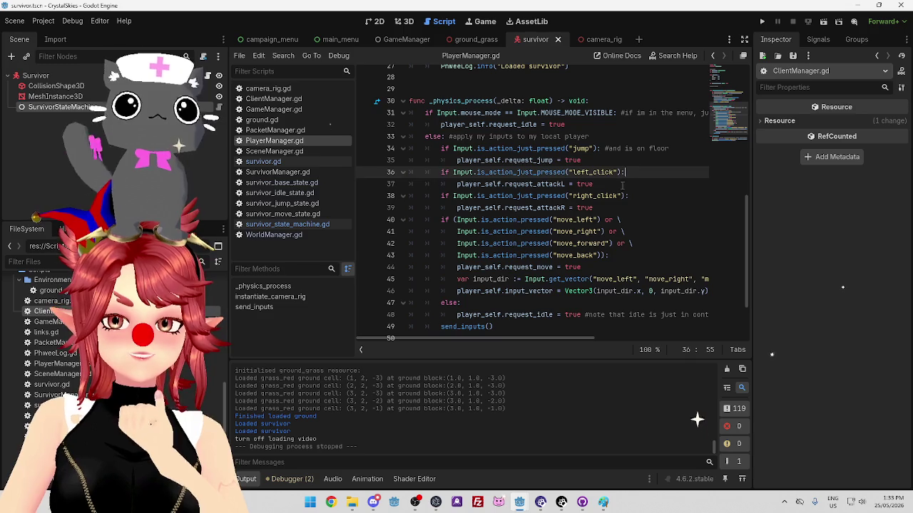
{"action": "key", "text": "Up"}
{"action": "key", "text": "Up"}
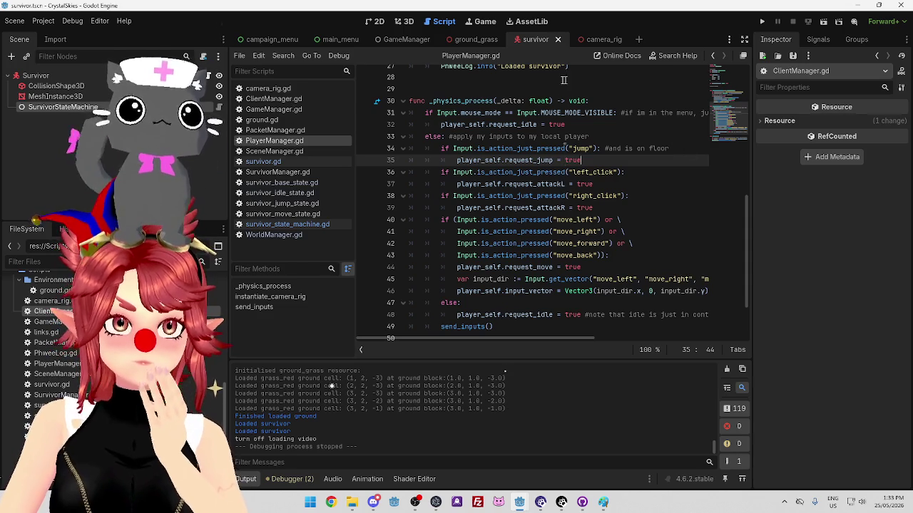
{"action": "left_click", "coordinate": [563, 133]}
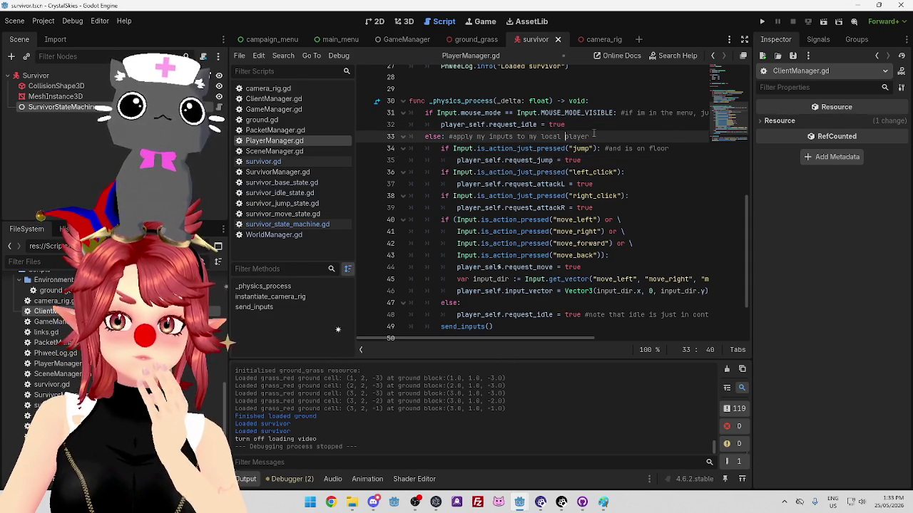
{"action": "left_click", "coordinate": [589, 124]}
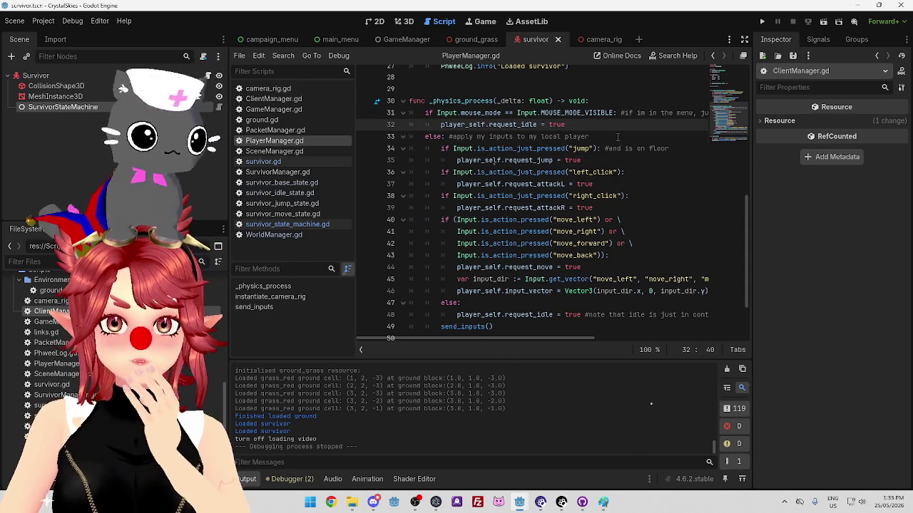
{"action": "left_click", "coordinate": [618, 137]}
{"action": "mouse_move", "coordinate": [556, 339]}
{"action": "left_mouse_down"}
{"action": "mouse_move", "coordinate": [679, 335]}
{"action": "mouse_move", "coordinate": [522, 321]}
{"action": "mouse_move", "coordinate": [645, 318]}
{"action": "mouse_move", "coordinate": [531, 307]}
{"action": "left_mouse_up"}
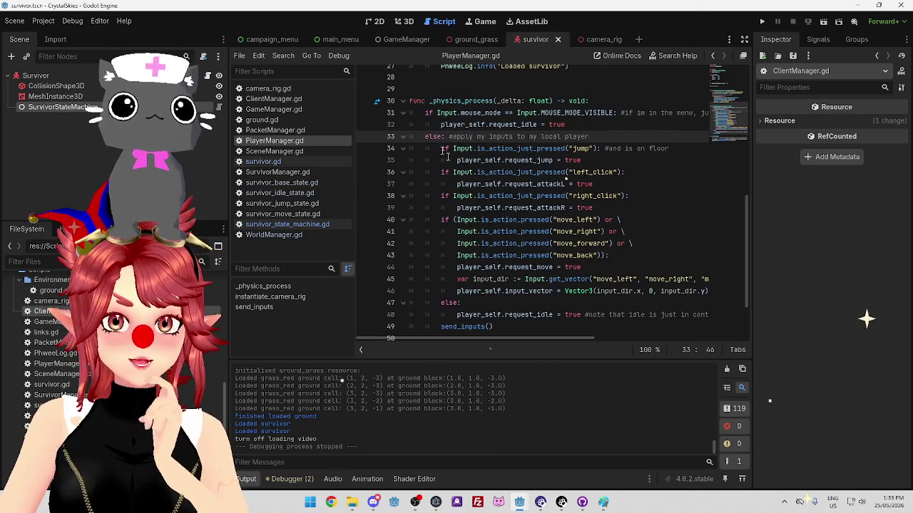
{"action": "left_click", "coordinate": [436, 112]}
{"action": "left_click_drag", "start_coordinate": [437, 113], "coordinate": [461, 113]}
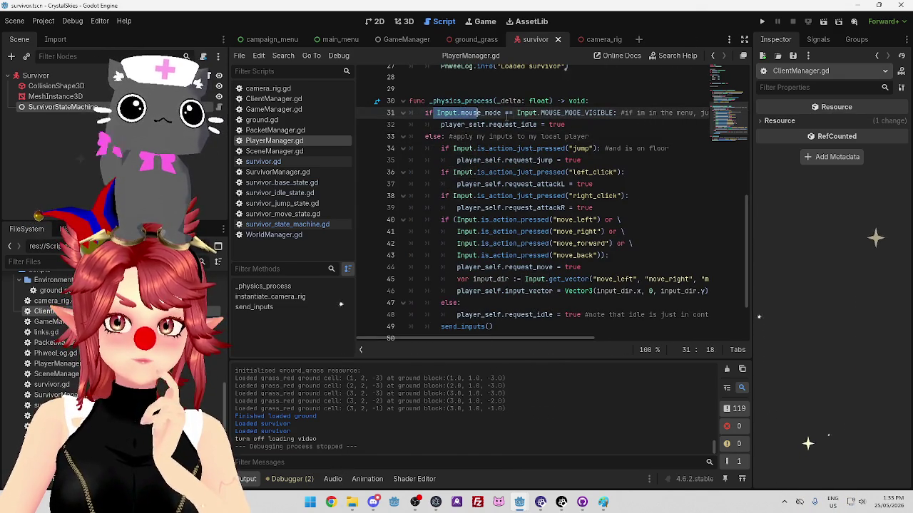
{"action": "left_click", "coordinate": [559, 112]}
{"action": "left_click_drag", "start_coordinate": [619, 112], "coordinate": [549, 112]}
{"action": "mouse_move", "coordinate": [525, 339]}
{"action": "left_mouse_down"}
{"action": "mouse_move", "coordinate": [612, 339]}
{"action": "mouse_move", "coordinate": [520, 336]}
{"action": "left_mouse_up"}
{"action": "mouse_move", "coordinate": [565, 124]}
{"action": "left_mouse_down"}
{"action": "mouse_move", "coordinate": [445, 136]}
{"action": "mouse_move", "coordinate": [455, 129]}
{"action": "left_mouse_up"}
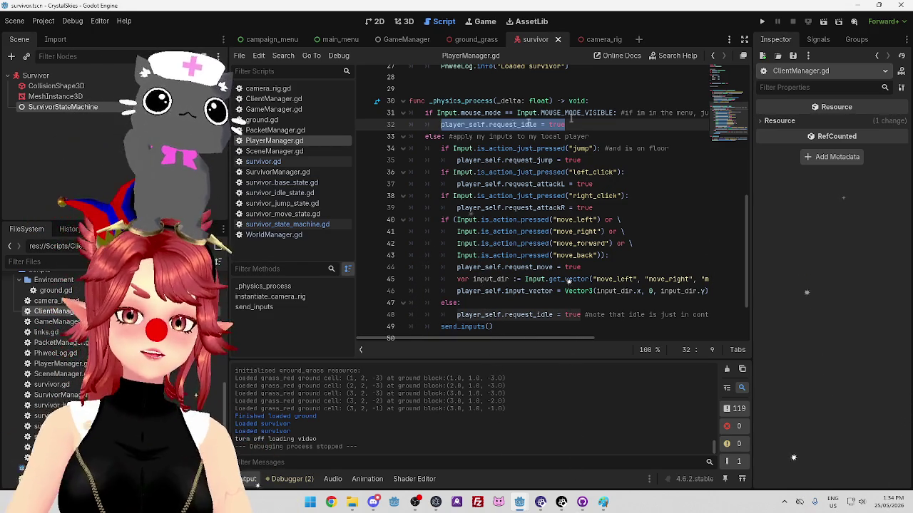
{"action": "scroll", "coordinate": [474, 179], "scroll_direction": "down", "scroll_amount": 1}
{"action": "scroll", "coordinate": [474, 178], "scroll_direction": "up", "scroll_amount": 2}
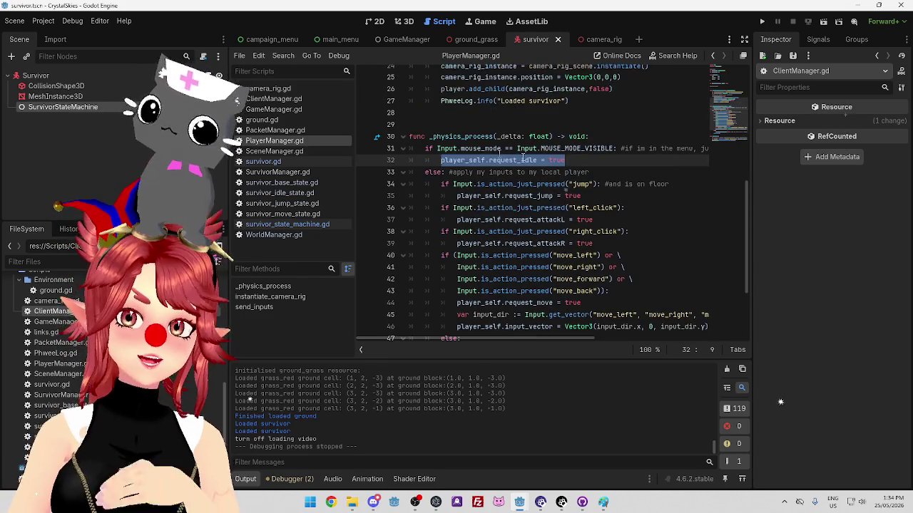
{"action": "left_click", "coordinate": [570, 160]}
{"action": "scroll", "coordinate": [512, 202], "scroll_direction": "up", "scroll_amount": 3}
{"action": "scroll", "coordinate": [512, 201], "scroll_direction": "up", "scroll_amount": 1}
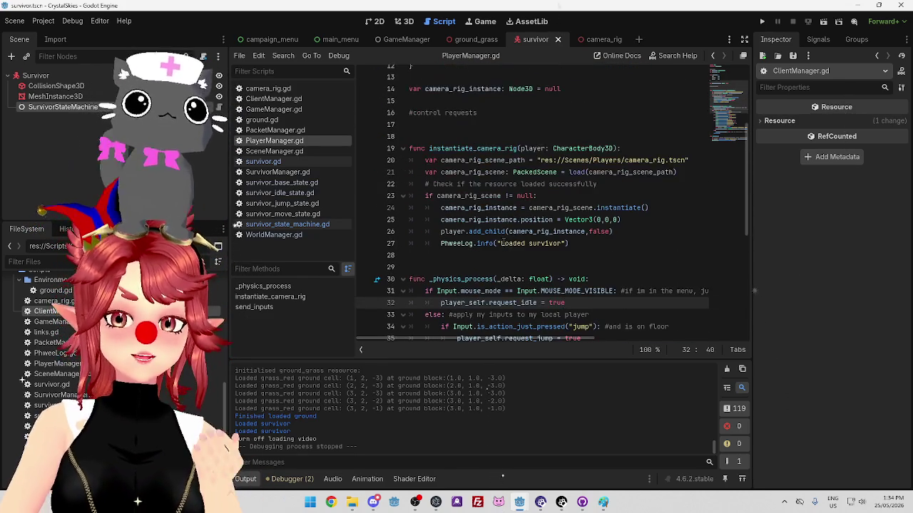
{"action": "scroll", "coordinate": [520, 214], "scroll_direction": "down", "scroll_amount": 2}
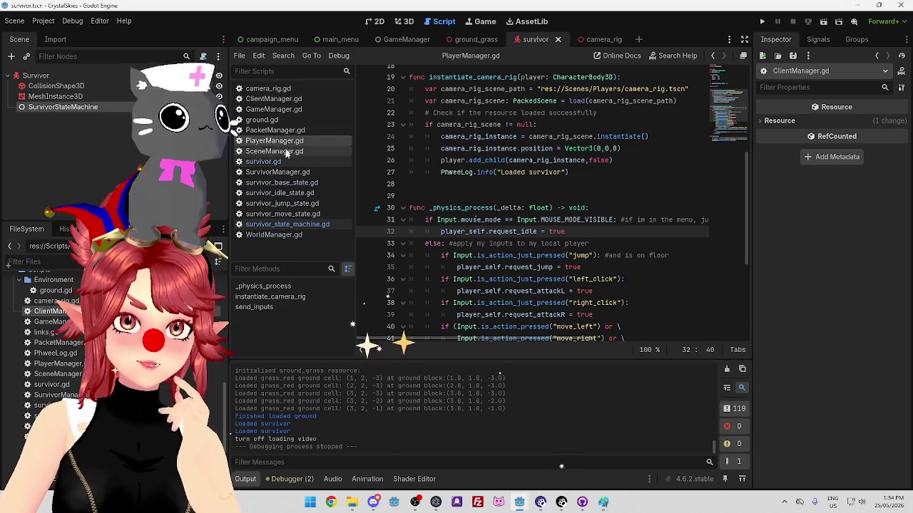
Scroll through ClientManager.gd, then switch to GameManager.gd and scroll to its _unhandled_input.
{"action": "left_click", "coordinate": [271, 102]}
{"action": "scroll", "coordinate": [497, 216], "scroll_direction": "down", "scroll_amount": 10}
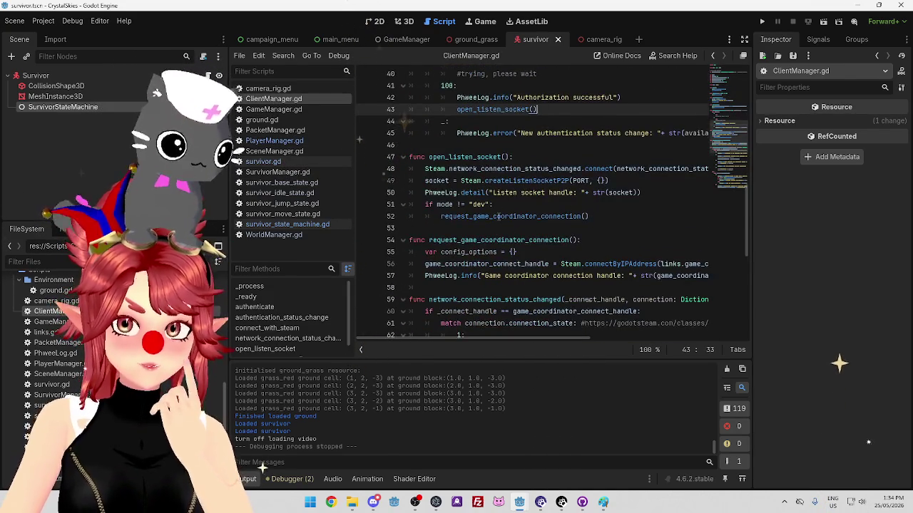
{"action": "scroll", "coordinate": [496, 216], "scroll_direction": "down", "scroll_amount": 9}
{"action": "scroll", "coordinate": [492, 220], "scroll_direction": "up", "scroll_amount": 18}
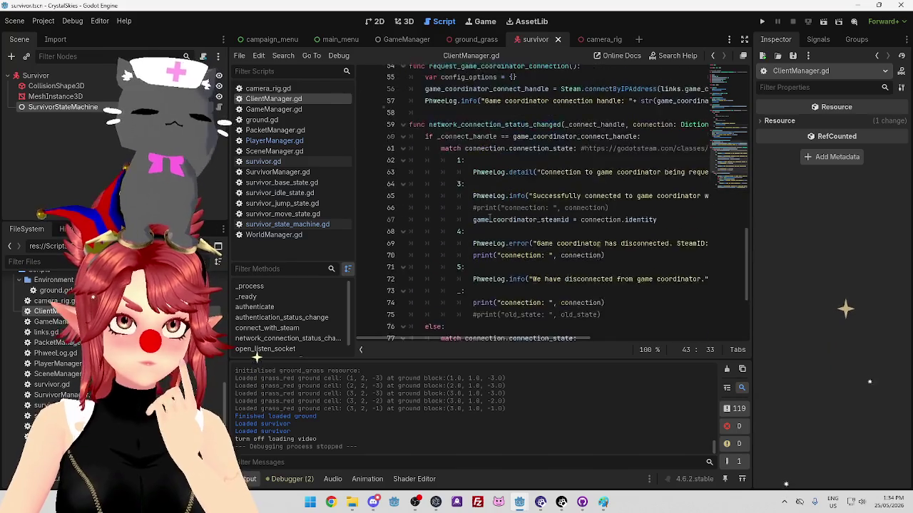
{"action": "left_click", "coordinate": [274, 109]}
{"action": "scroll", "coordinate": [525, 243], "scroll_direction": "down", "scroll_amount": 2}
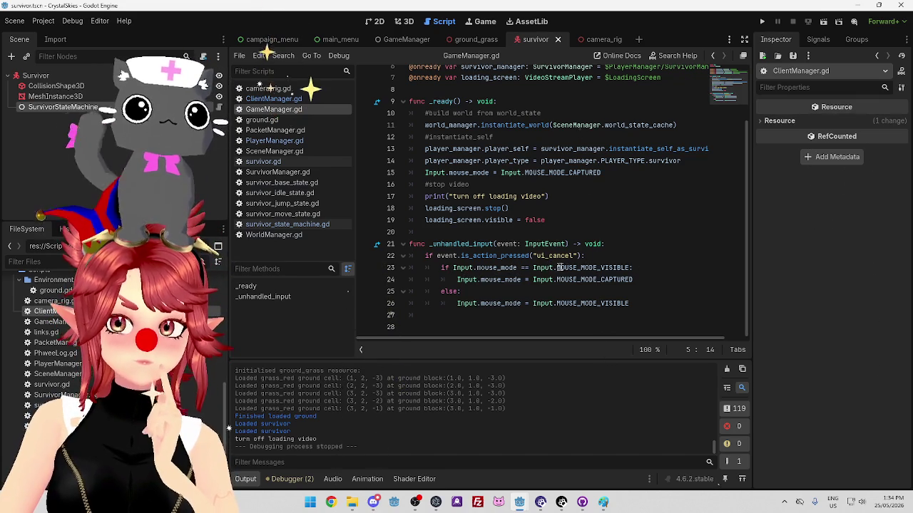
Add comments 'if i was in a menu', 'go back into game', 'go into menu' and save GameManager.gd.
{"action": "left_click", "coordinate": [646, 266]}
{"action": "type", "text": "#"}
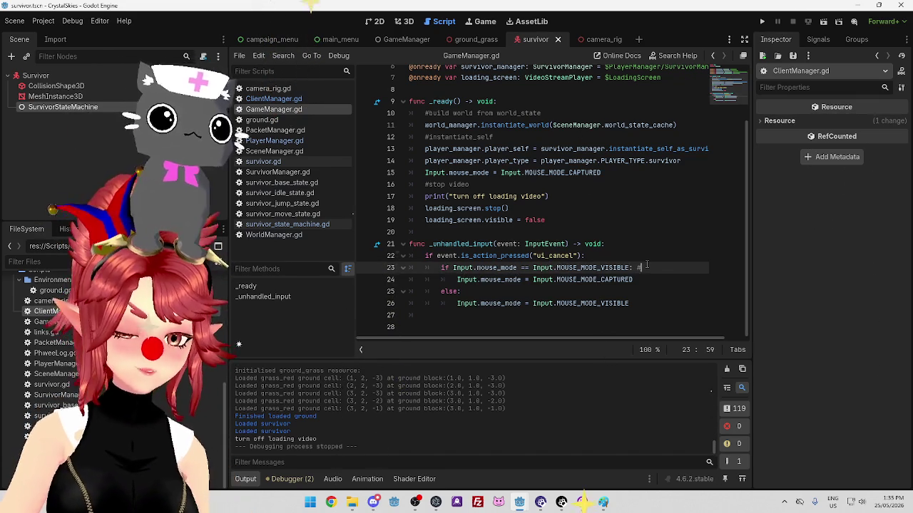
{"action": "type", "text": "if i was in a menu"}
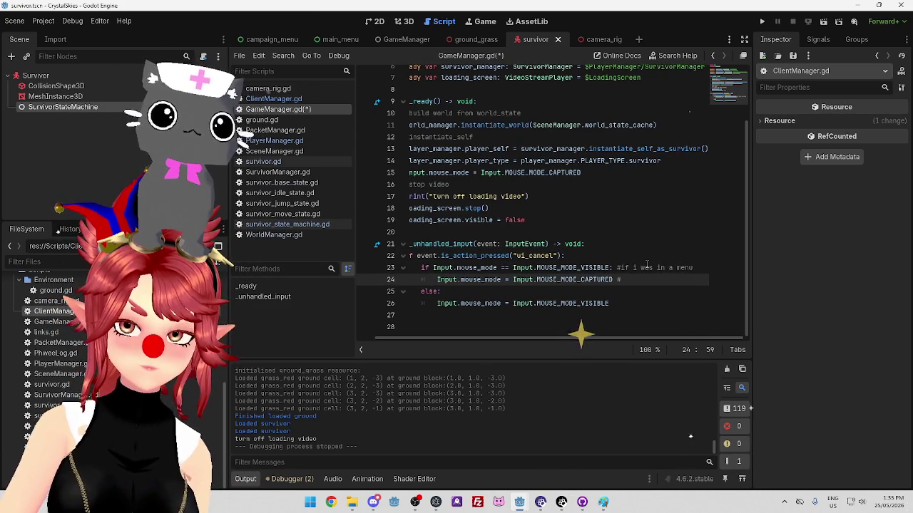
{"action": "type", "text": "o back into "}
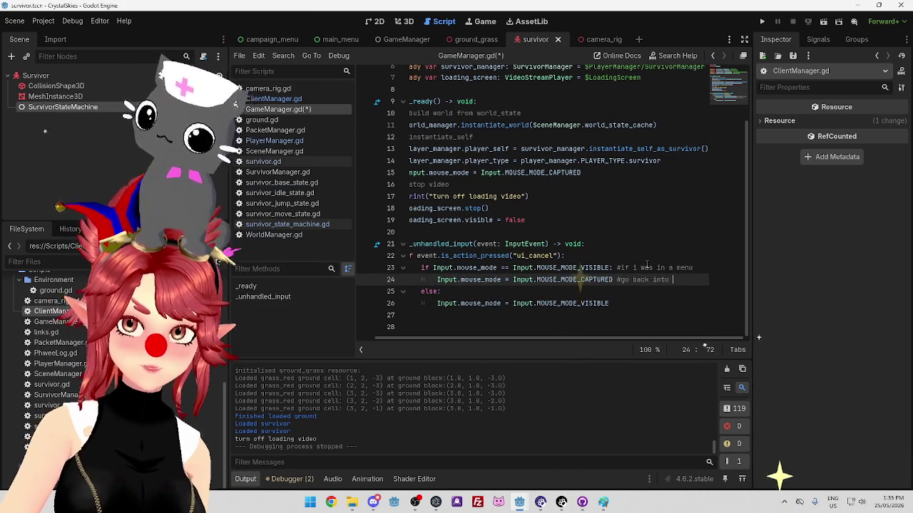
{"action": "type", "text": "game"}
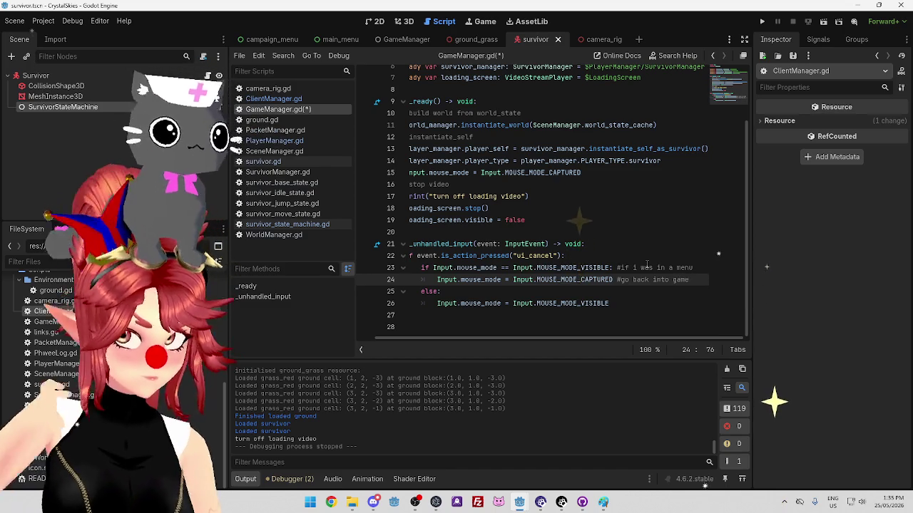
{"action": "left_click", "coordinate": [633, 302]}
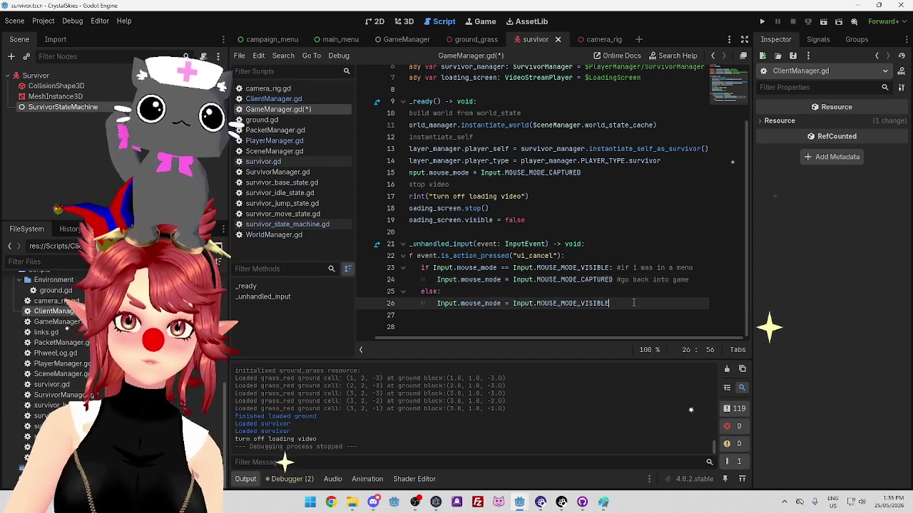
{"action": "type", "text": " #"}
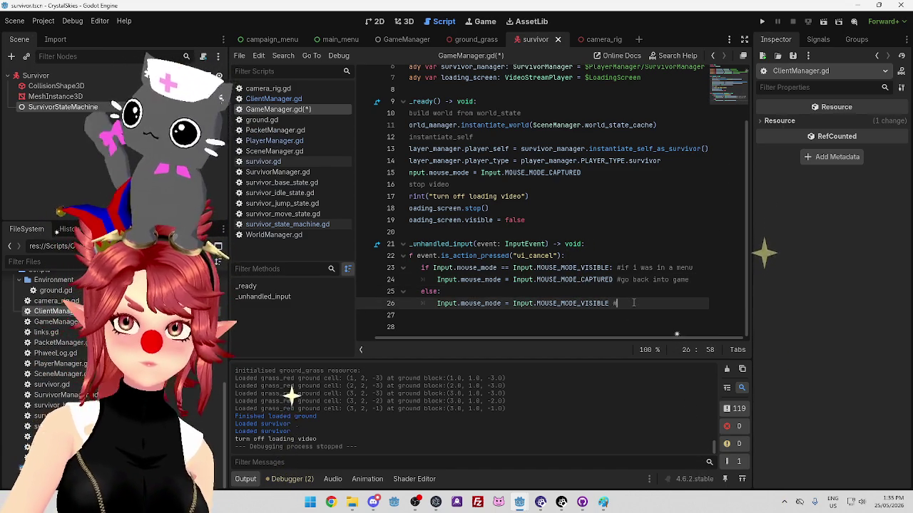
{"action": "type", "text": "go into menu"}
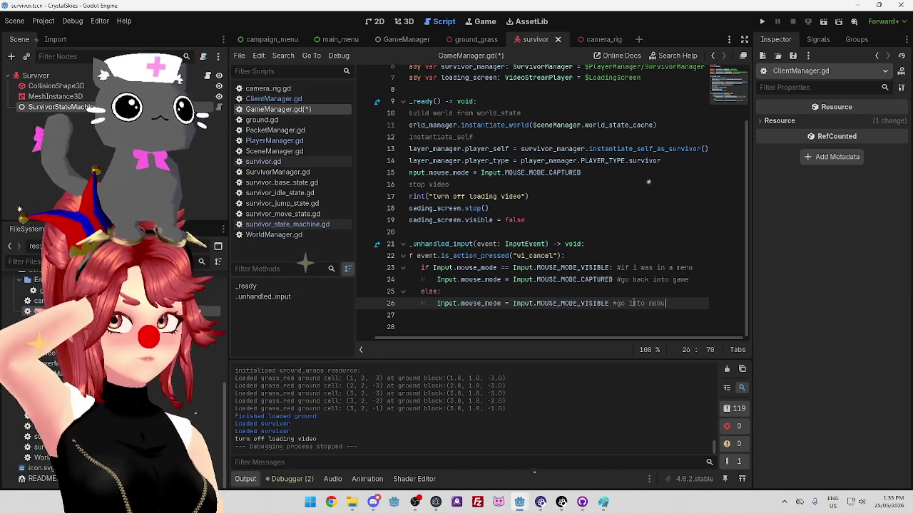
{"action": "left_click_drag", "start_coordinate": [566, 340], "coordinate": [547, 341]}
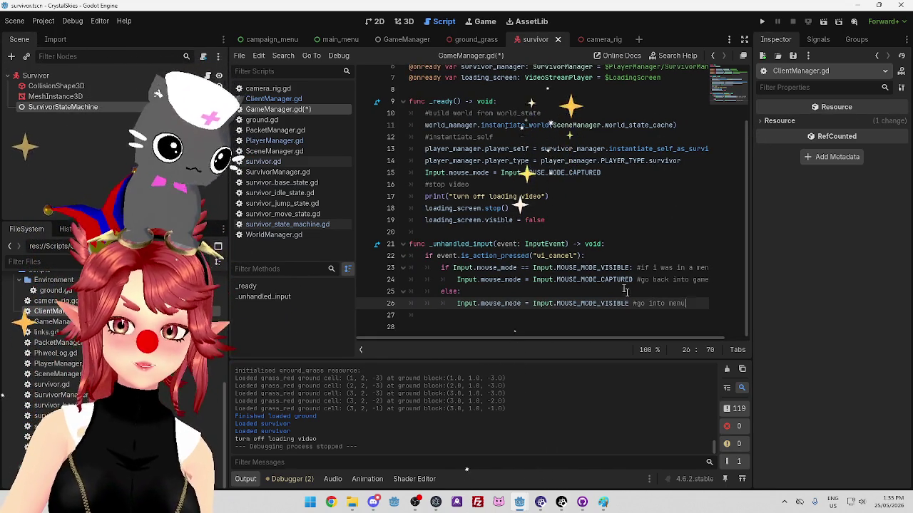
{"action": "key", "text": "ctrl+s"}
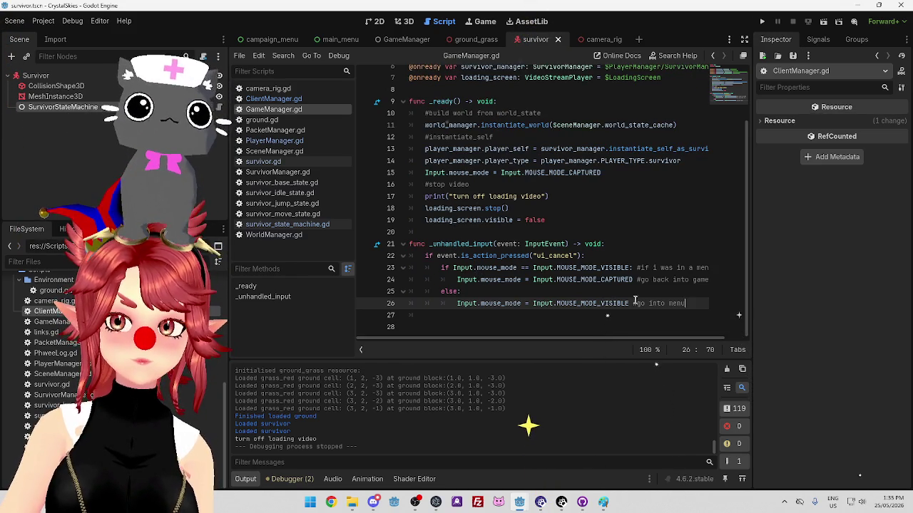
{"action": "left_click", "coordinate": [476, 319]}
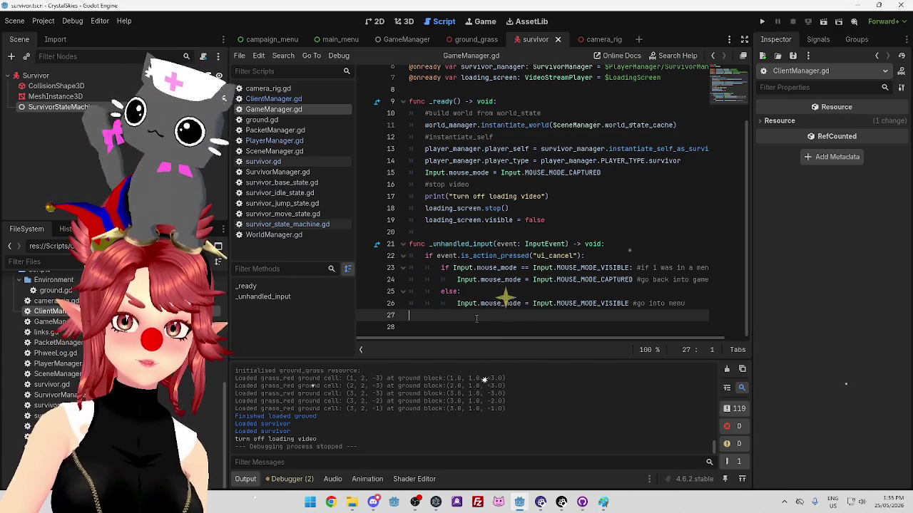
Add an open_ingame_menu() function containing the mouse-mode statement from line 26.
{"action": "key", "text": "Return"}
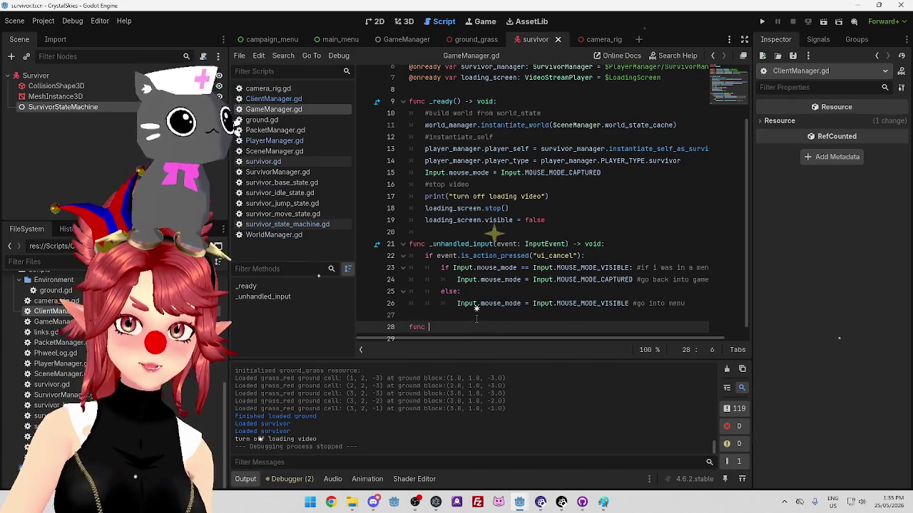
{"action": "type", "text": "open"}
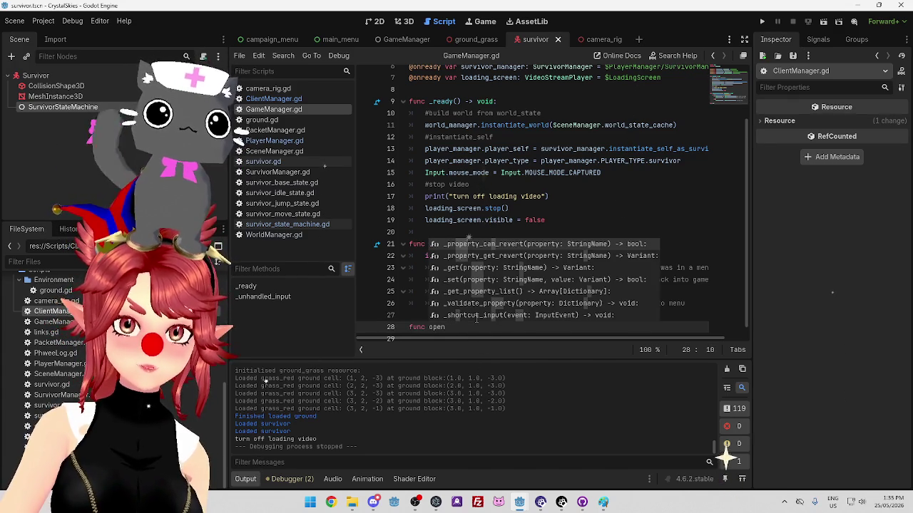
{"action": "type", "text": "_ingame_menu"}
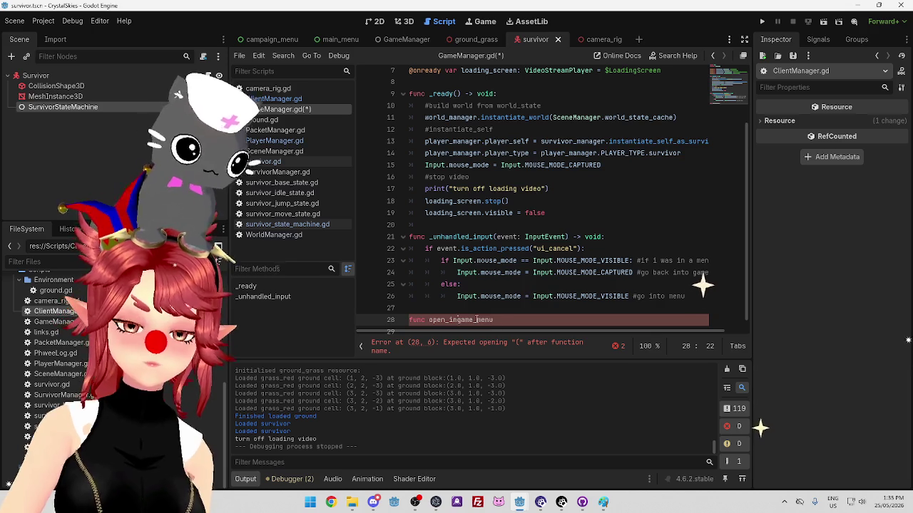
{"action": "type", "text": "()"}
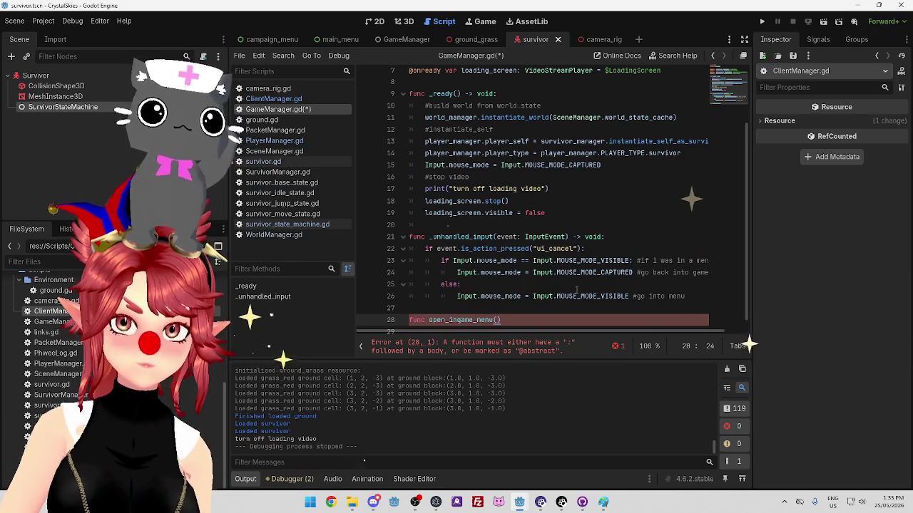
{"action": "type", "text": ":"}
{"action": "key", "text": "Return"}
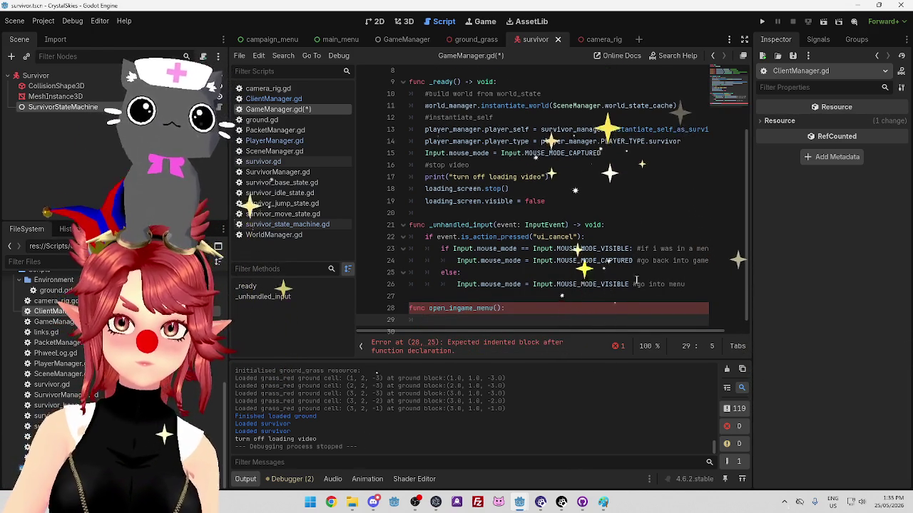
{"action": "scroll", "coordinate": [524, 274], "scroll_direction": "down", "scroll_amount": 1}
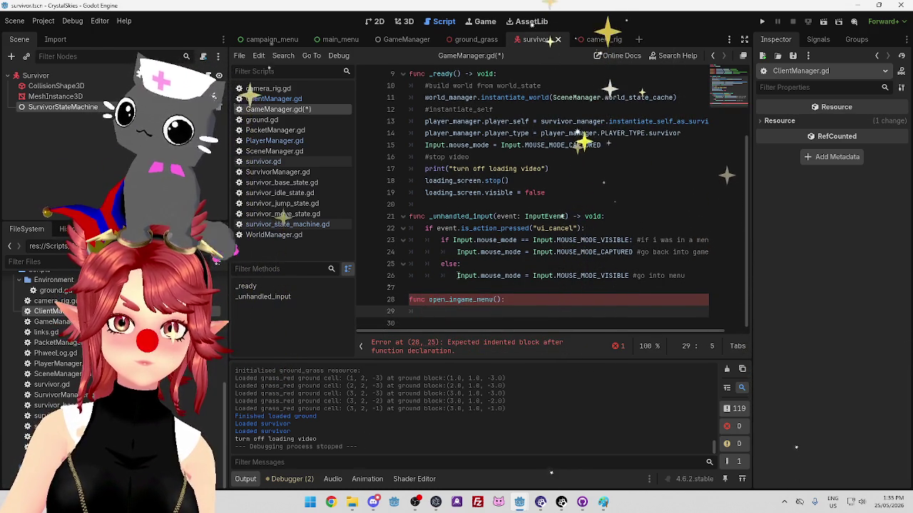
{"action": "mouse_move", "coordinate": [457, 276]}
{"action": "left_mouse_down"}
{"action": "mouse_move", "coordinate": [690, 276]}
{"action": "mouse_move", "coordinate": [476, 277]}
{"action": "left_mouse_up"}
{"action": "key", "text": "BackSpace"}
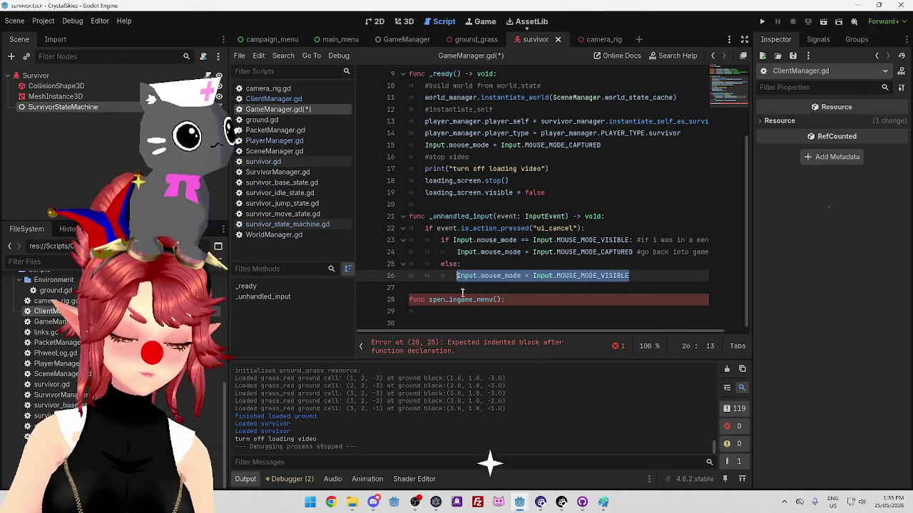
{"action": "key", "text": "ctrl+c"}
{"action": "left_click", "coordinate": [462, 319]}
{"action": "key", "text": "ctrl+v"}
Replace the mouse-mode statement on line 26 with an open_ingame_menu() call.
{"action": "left_click_drag", "start_coordinate": [429, 304], "coordinate": [503, 303]}
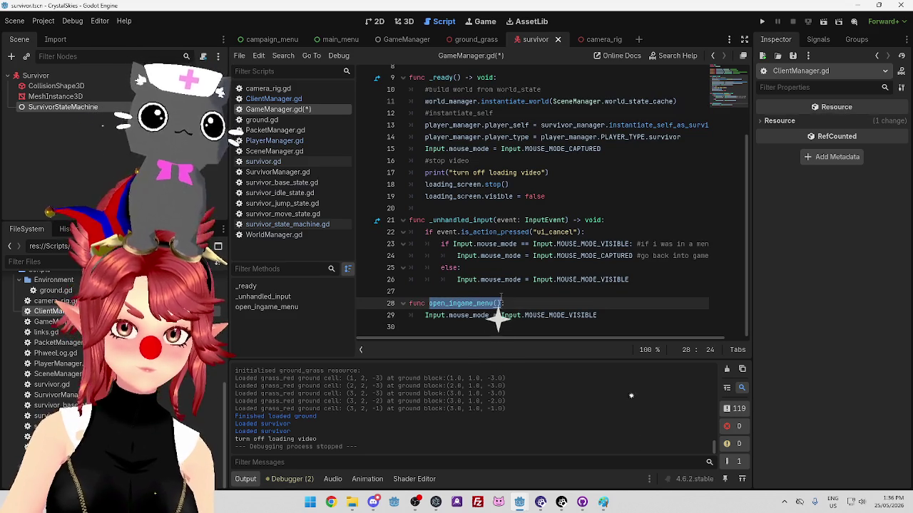
{"action": "key", "text": "ctrl+c"}
{"action": "left_click_drag", "start_coordinate": [629, 280], "coordinate": [457, 279]}
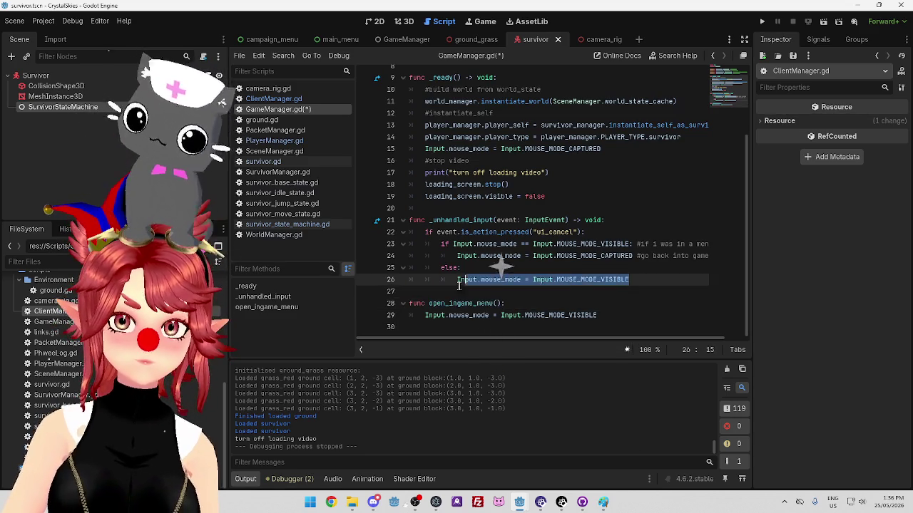
{"action": "key", "text": "ctrl+v"}
Add func close_ingame_menu(): with Input.mouse_mode = Input.MOUSE_MODE_CAPTURED in its body.
{"action": "left_click", "coordinate": [620, 315]}
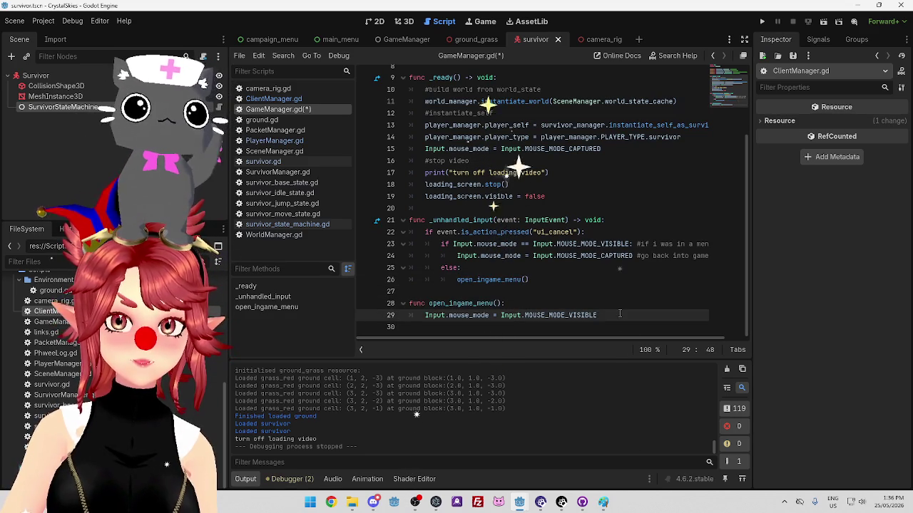
{"action": "key", "text": "Return"}
{"action": "key", "text": "BackSpace"}
{"action": "key", "text": "Return"}
{"action": "type", "text": "func"}
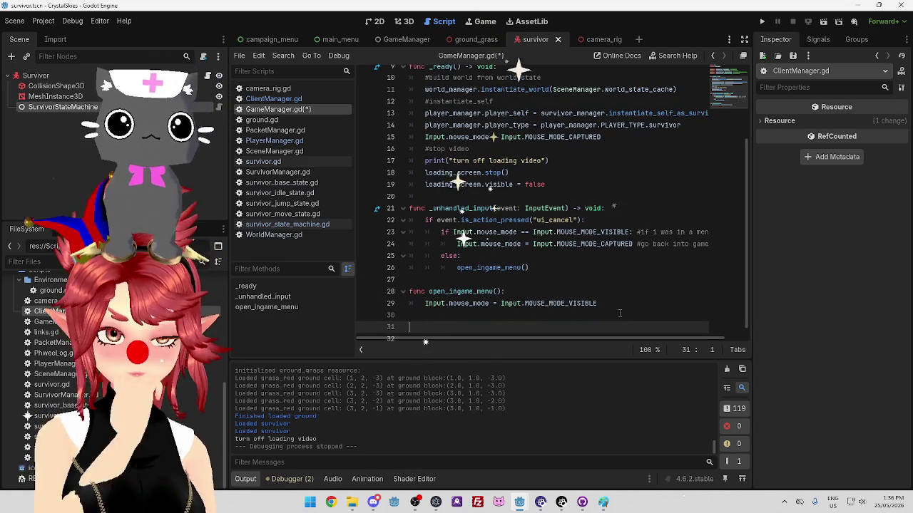
{"action": "type", "text": " close_"}
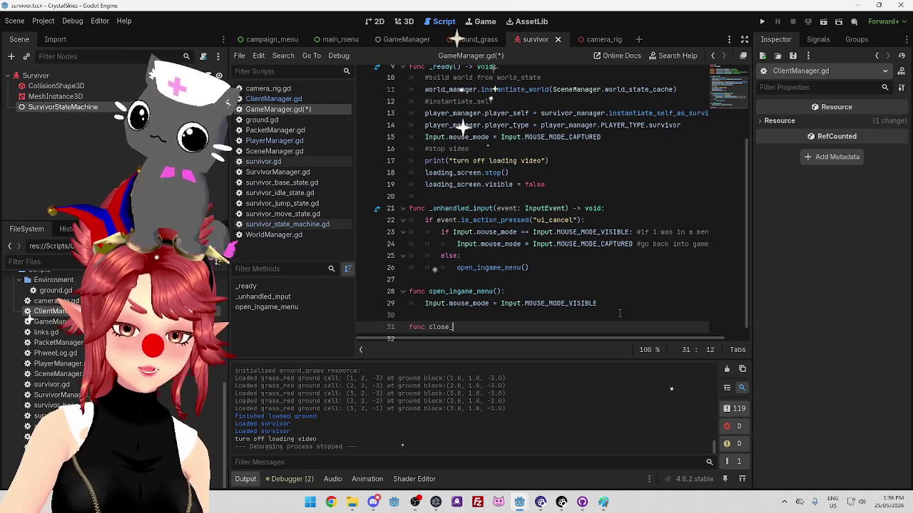
{"action": "type", "text": "ingame_menu"}
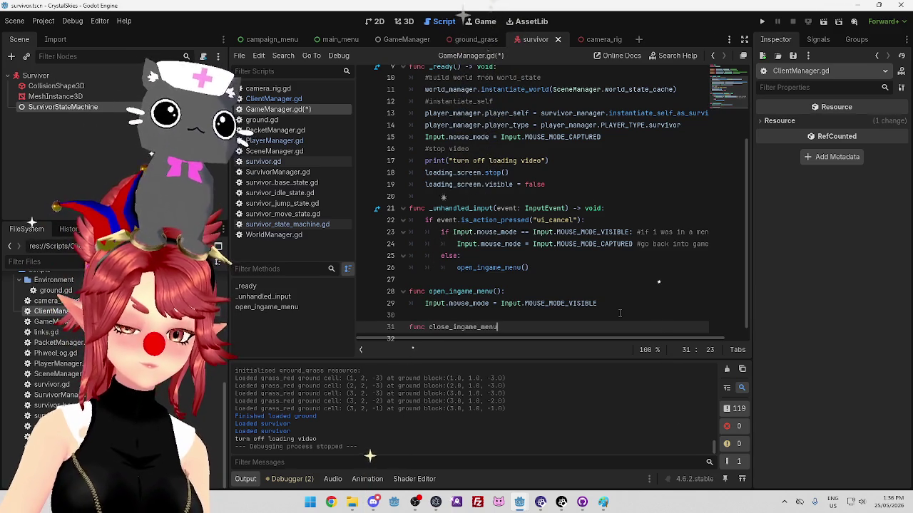
{"action": "type", "text": "():"}
{"action": "key", "text": "Return"}
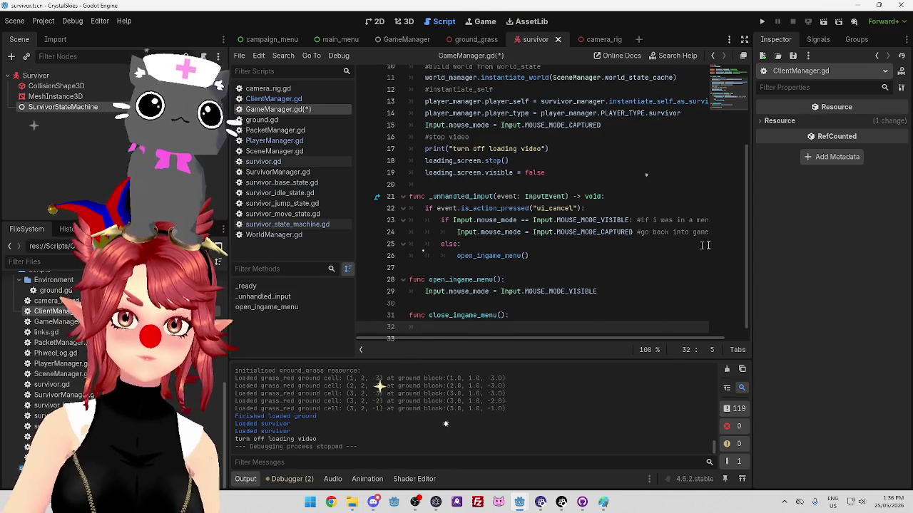
{"action": "mouse_move", "coordinate": [457, 240]}
{"action": "left_mouse_down"}
{"action": "mouse_move", "coordinate": [706, 240]}
{"action": "mouse_move", "coordinate": [631, 239]}
{"action": "left_mouse_up"}
{"action": "left_click", "coordinate": [531, 328]}
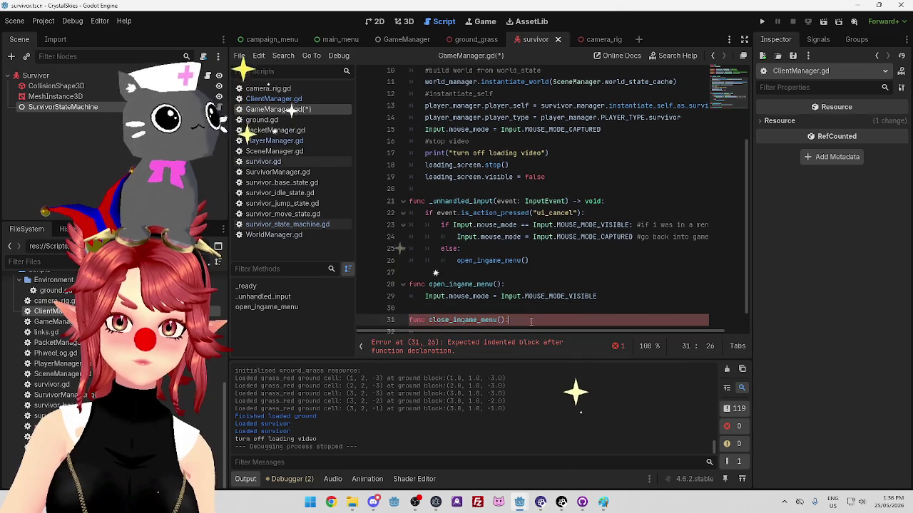
{"action": "key", "text": "ctrl+v"}
Replace the mouse-capture statement in the ui_cancel branch with a close_ingame_menu() call.
{"action": "left_click_drag", "start_coordinate": [428, 311], "coordinate": [505, 311]}
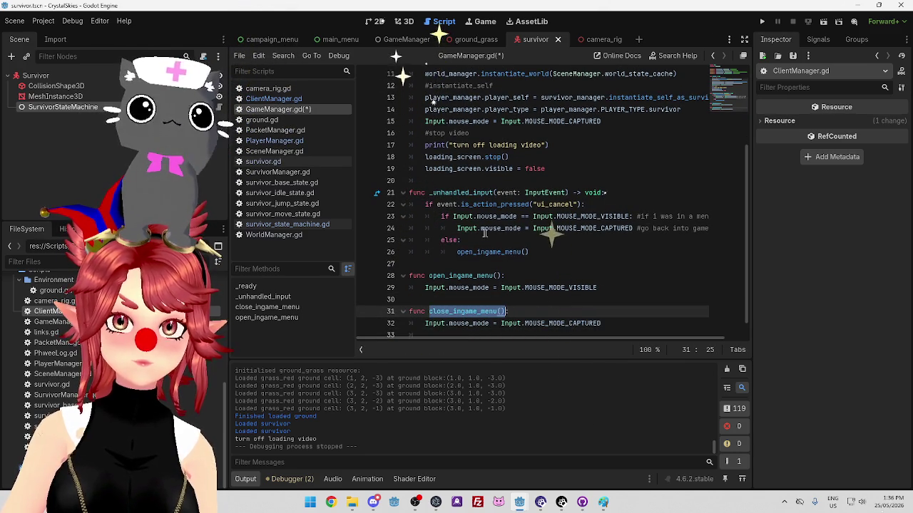
{"action": "mouse_move", "coordinate": [456, 228]}
{"action": "left_mouse_down"}
{"action": "mouse_move", "coordinate": [712, 228]}
{"action": "mouse_move", "coordinate": [693, 229]}
{"action": "left_mouse_up"}
{"action": "key", "text": "ctrl+v"}
{"action": "key", "text": "Down"}
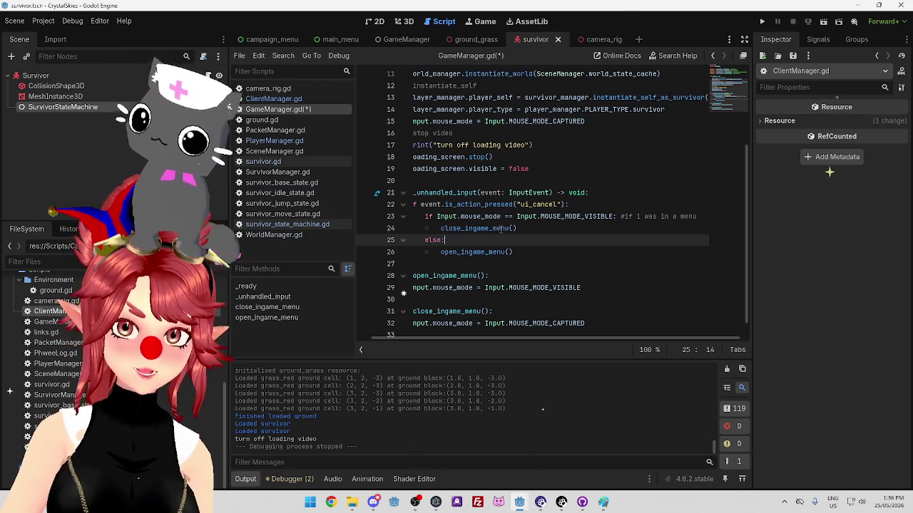
{"action": "left_click_drag", "start_coordinate": [496, 340], "coordinate": [463, 340]}
{"action": "scroll", "coordinate": [508, 279], "scroll_direction": "down", "scroll_amount": 1}
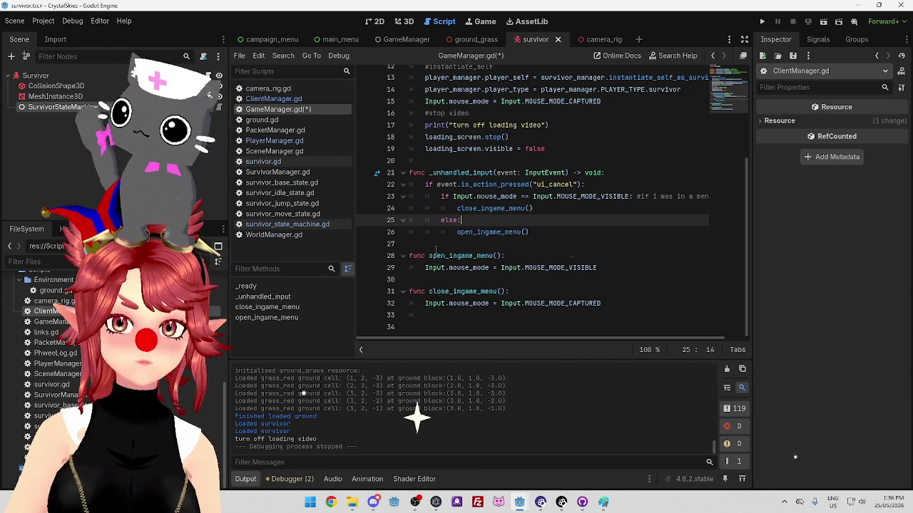
{"action": "left_click", "coordinate": [615, 267]}
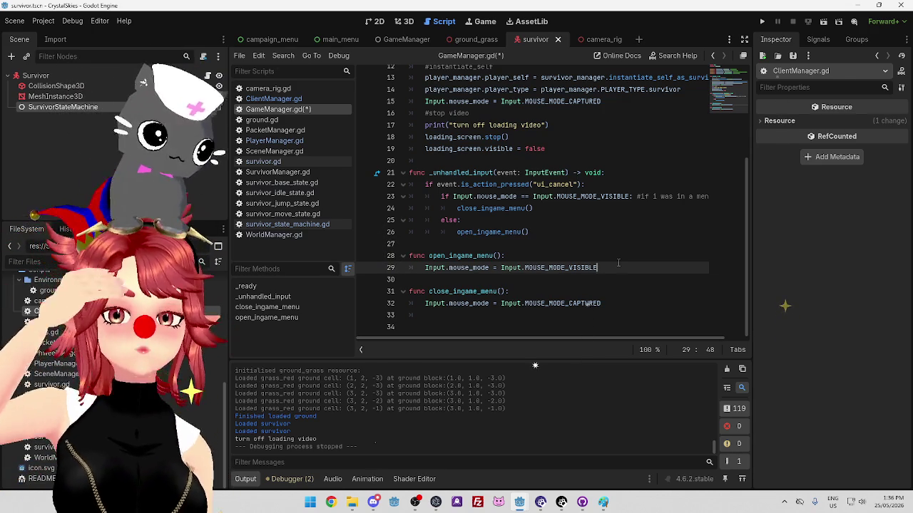
{"action": "key", "text": "Return"}
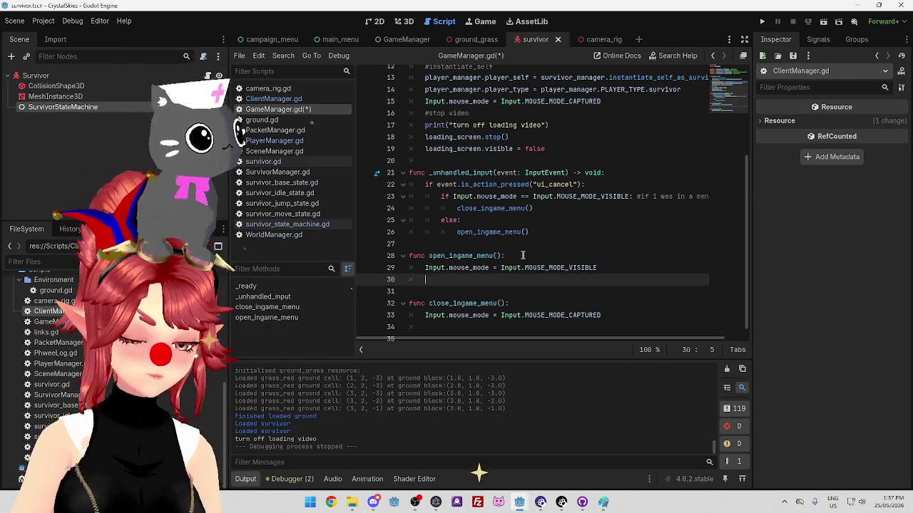
Save GameManager.gd with Ctrl+S and switch back to PlayerManager.gd.
{"action": "key", "text": "ctrl+s"}
{"action": "left_click", "coordinate": [289, 141]}
Locate the menu-visible mouse check, its else line and the request_idle statement in _physics_process.
{"action": "scroll", "coordinate": [528, 245], "scroll_direction": "down", "scroll_amount": 2}
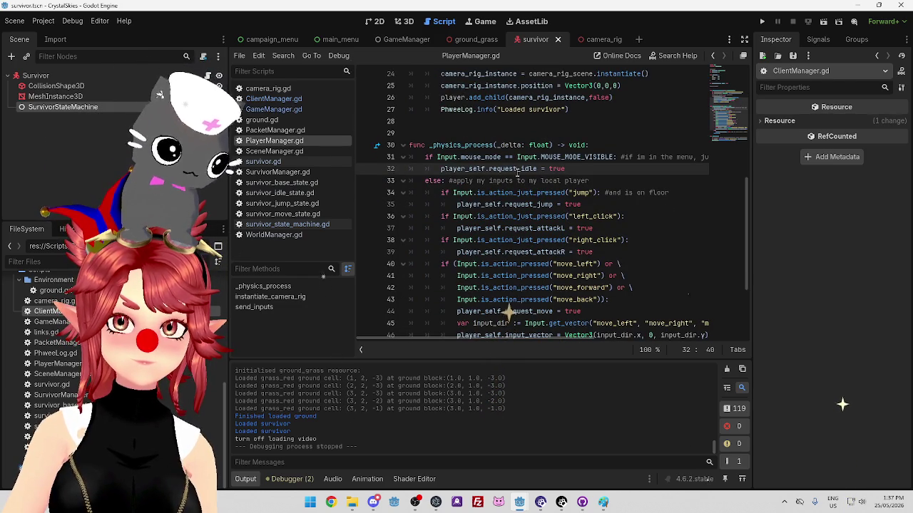
{"action": "scroll", "coordinate": [504, 169], "scroll_direction": "down", "scroll_amount": 3}
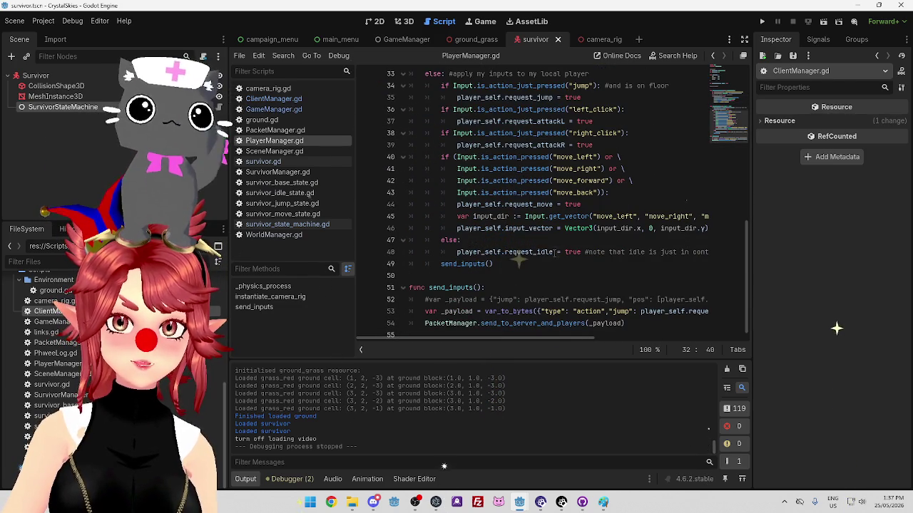
{"action": "left_click", "coordinate": [554, 252]}
{"action": "left_click_drag", "start_coordinate": [457, 253], "coordinate": [584, 252]}
{"action": "left_click", "coordinate": [579, 267]}
{"action": "scroll", "coordinate": [556, 257], "scroll_direction": "up", "scroll_amount": 3}
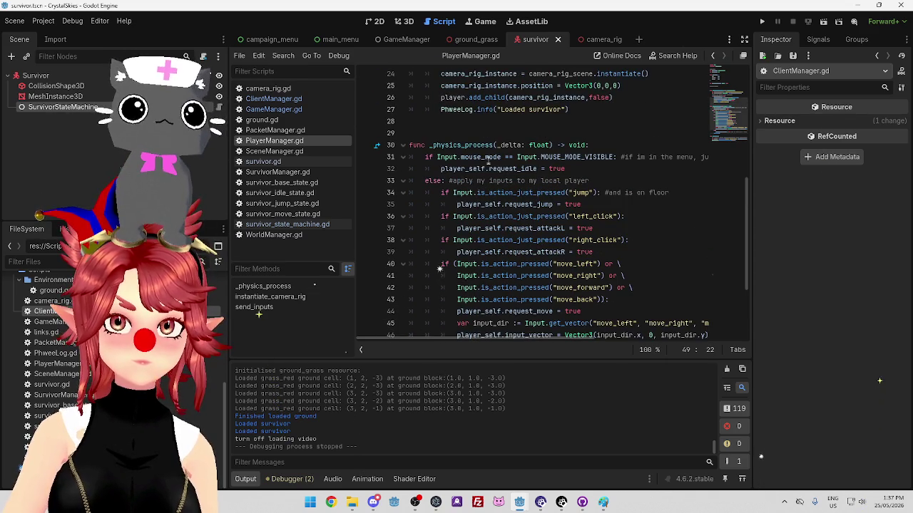
{"action": "scroll", "coordinate": [545, 144], "scroll_direction": "down", "scroll_amount": 1}
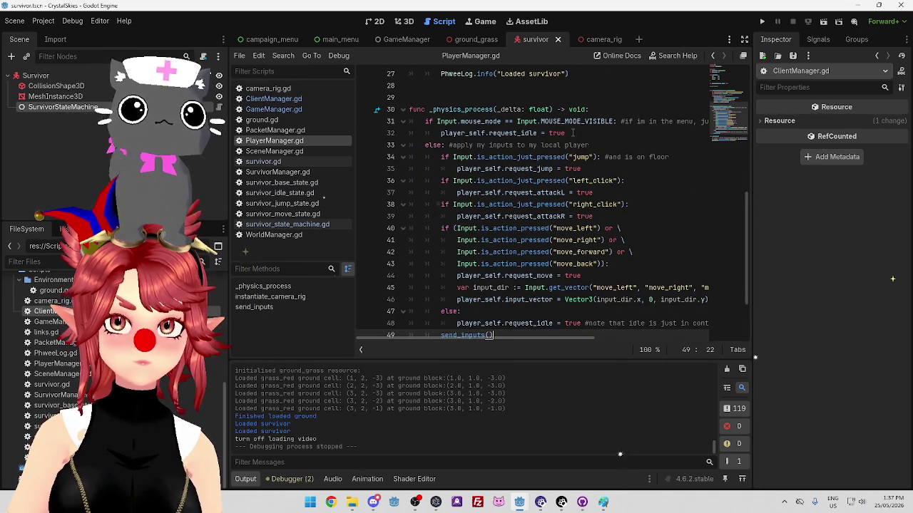
{"action": "left_click", "coordinate": [572, 132]}
{"action": "left_click", "coordinate": [591, 145]}
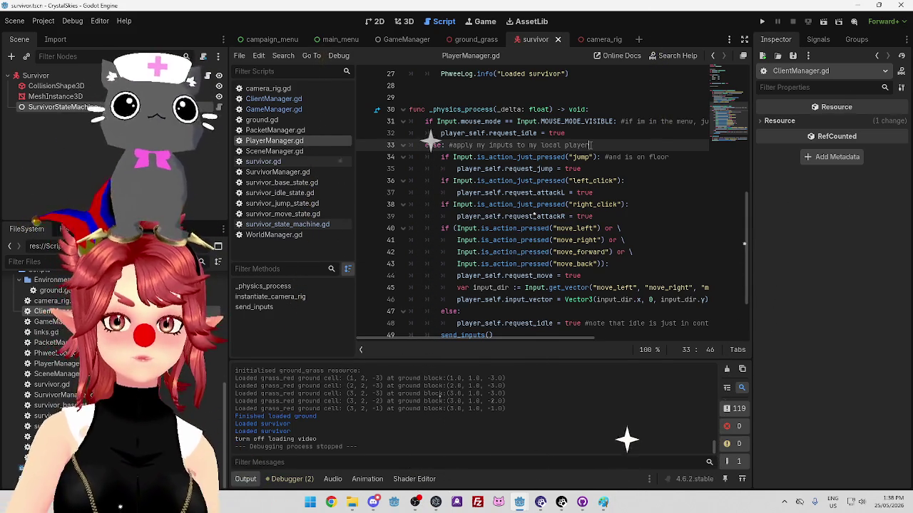
{"action": "left_click", "coordinate": [574, 133]}
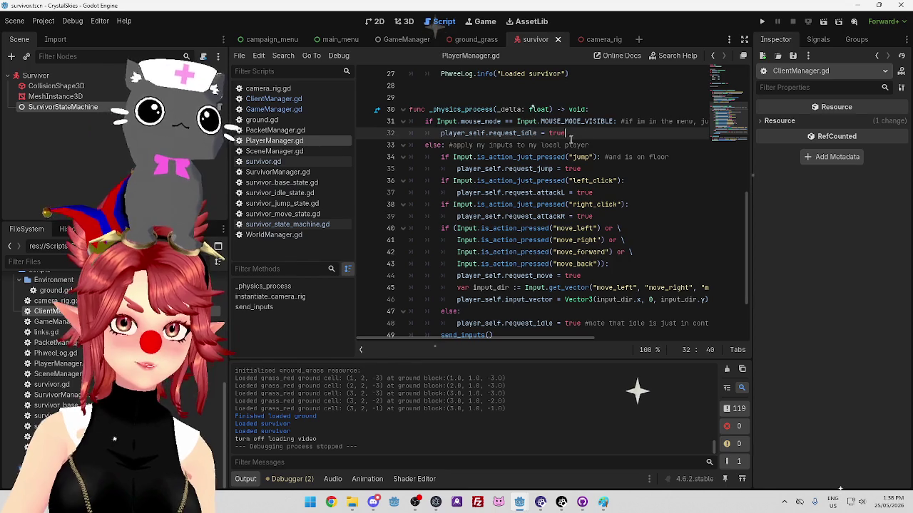
{"action": "scroll", "coordinate": [572, 135], "scroll_direction": "down", "scroll_amount": 1}
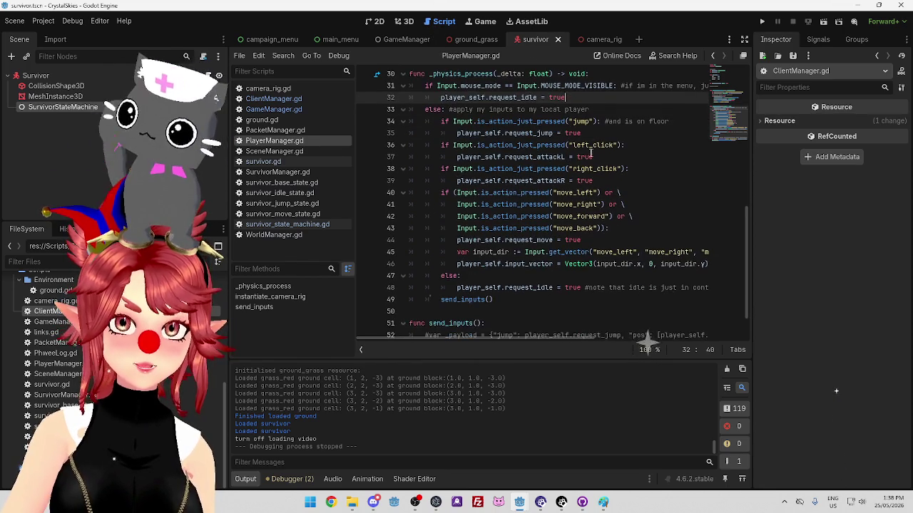
{"action": "scroll", "coordinate": [571, 138], "scroll_direction": "up", "scroll_amount": 1}
Delete the mouse-mode check and else line, then unindent the input block one level.
{"action": "mouse_move", "coordinate": [589, 144]}
{"action": "left_mouse_down"}
{"action": "mouse_move", "coordinate": [413, 134]}
{"action": "mouse_move", "coordinate": [415, 125]}
{"action": "left_mouse_up"}
{"action": "key", "text": "Delete"}
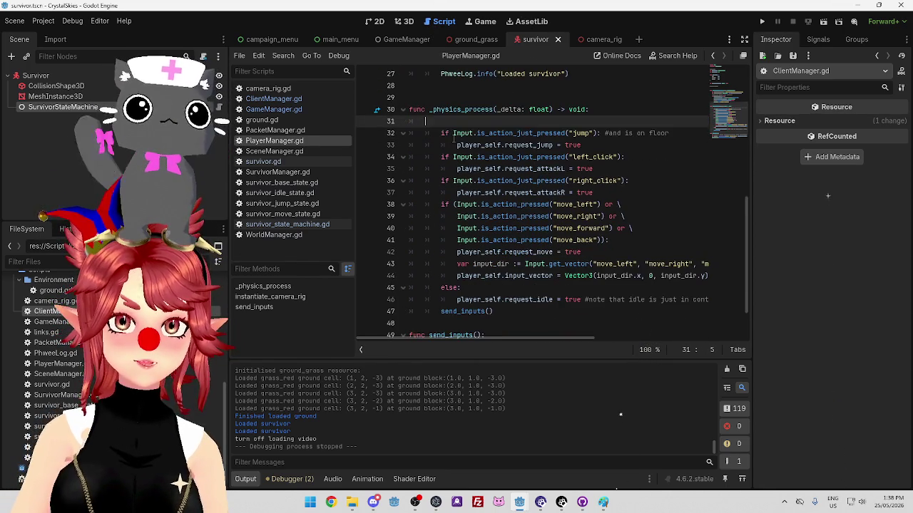
{"action": "key", "text": "Delete"}
{"action": "left_click_drag", "start_coordinate": [440, 121], "coordinate": [511, 295]}
{"action": "key", "text": "shift+Tab"}
{"action": "key", "text": "Up"}
{"action": "key", "text": "Up"}
{"action": "key", "text": "Up"}
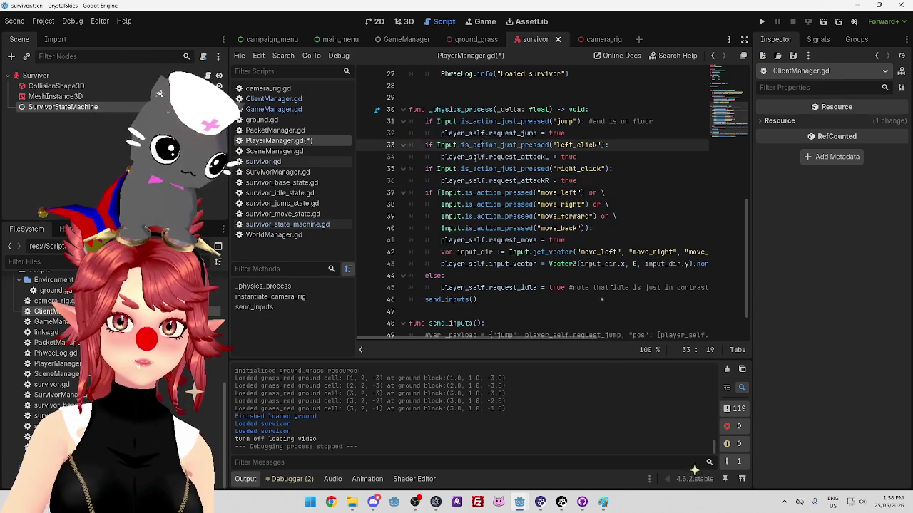
{"action": "key", "text": "Down"}
{"action": "key", "text": "Down"}
{"action": "key", "text": "Down"}
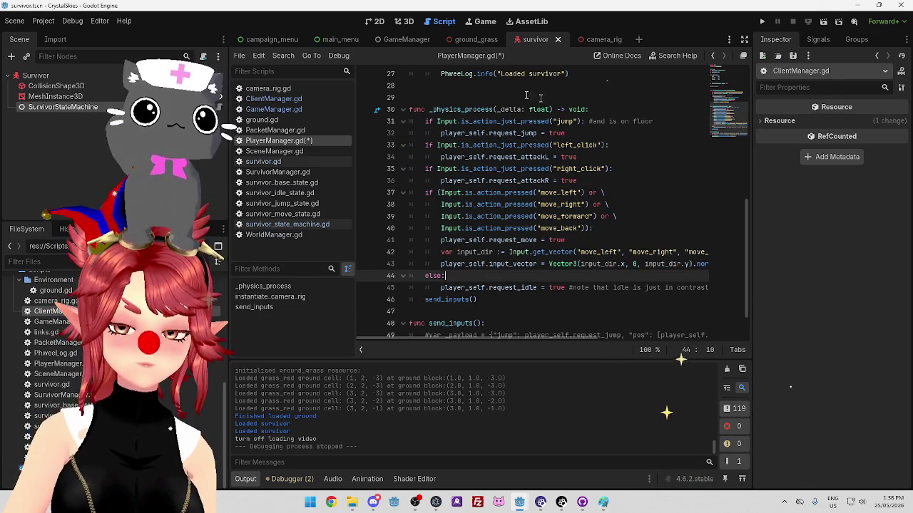
{"action": "mouse_move", "coordinate": [539, 109]}
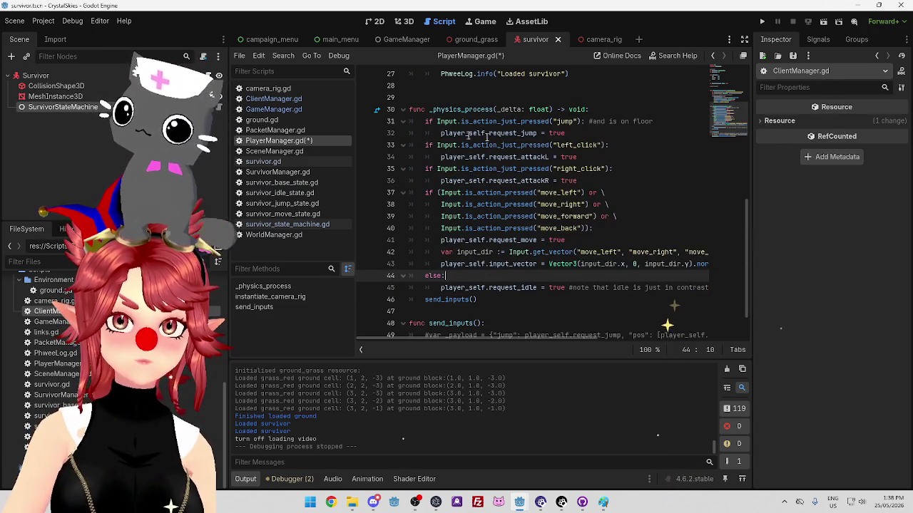
{"action": "left_click", "coordinate": [295, 225]}
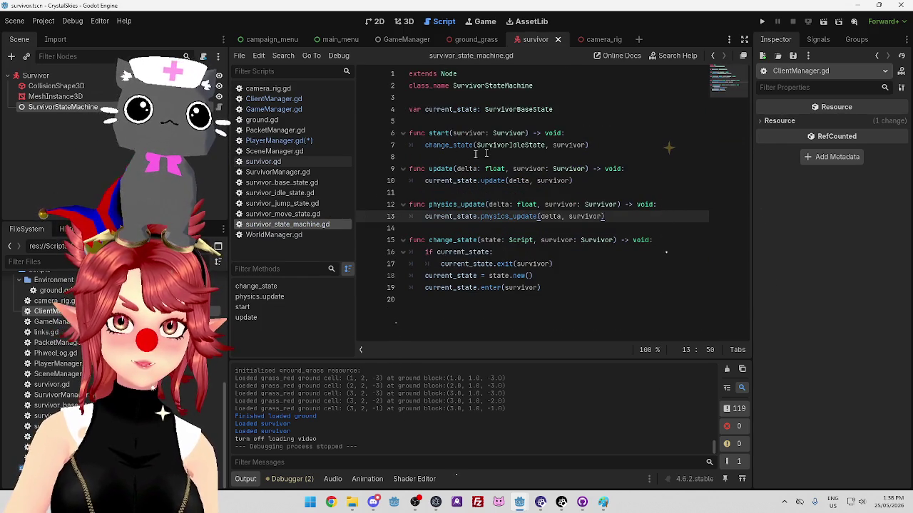
Copy change_state(SurvivorIdleState, survivor) from the state machine and paste it over request_jump = true.
{"action": "left_click_drag", "start_coordinate": [425, 145], "coordinate": [447, 145]}
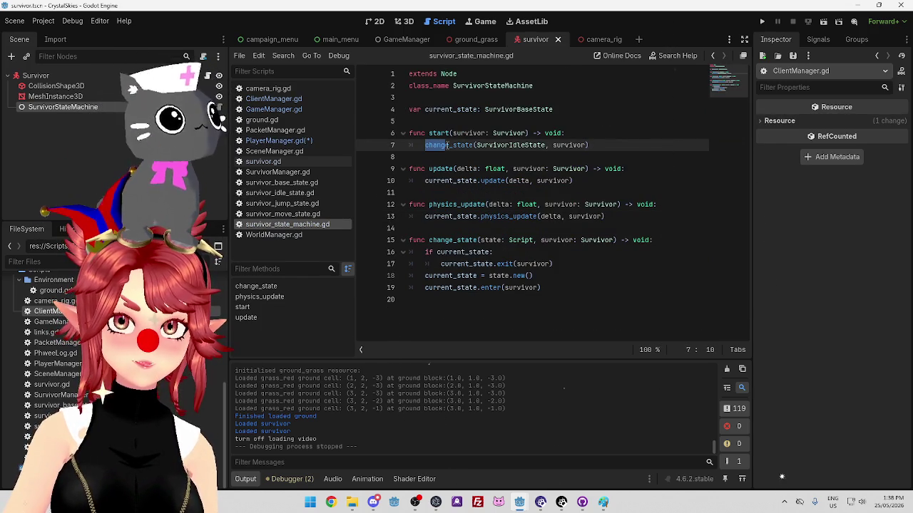
{"action": "left_click_drag", "start_coordinate": [447, 145], "coordinate": [593, 143]}
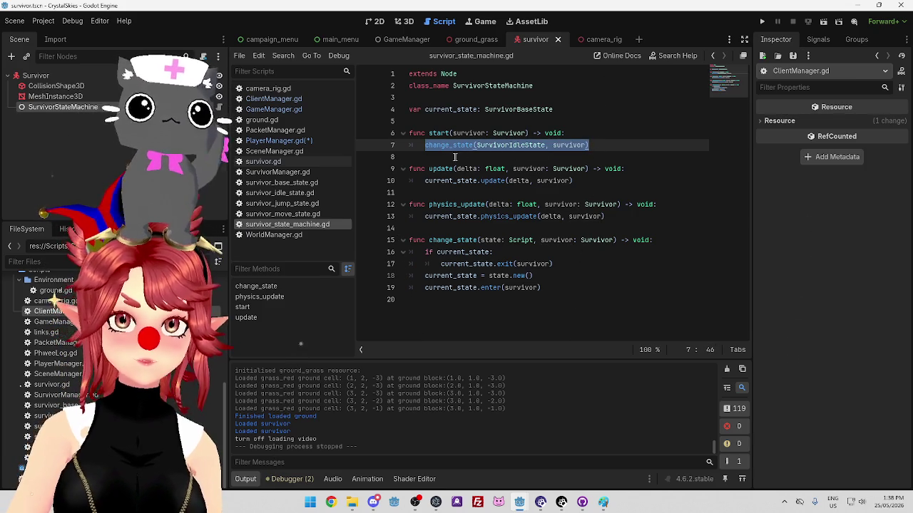
{"action": "left_click", "coordinate": [287, 141]}
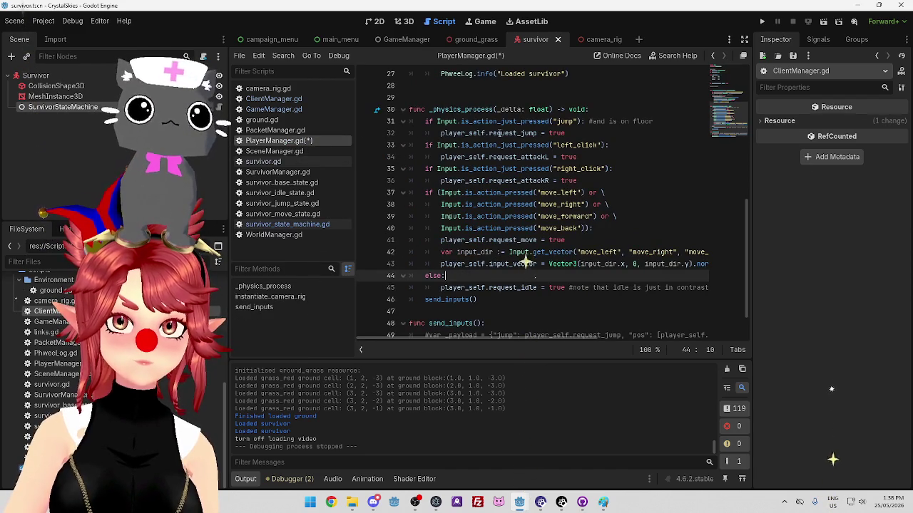
{"action": "left_click_drag", "start_coordinate": [489, 134], "coordinate": [564, 133]}
{"action": "type", "text": "change_state(SurvivorIdleState, survivor)"}
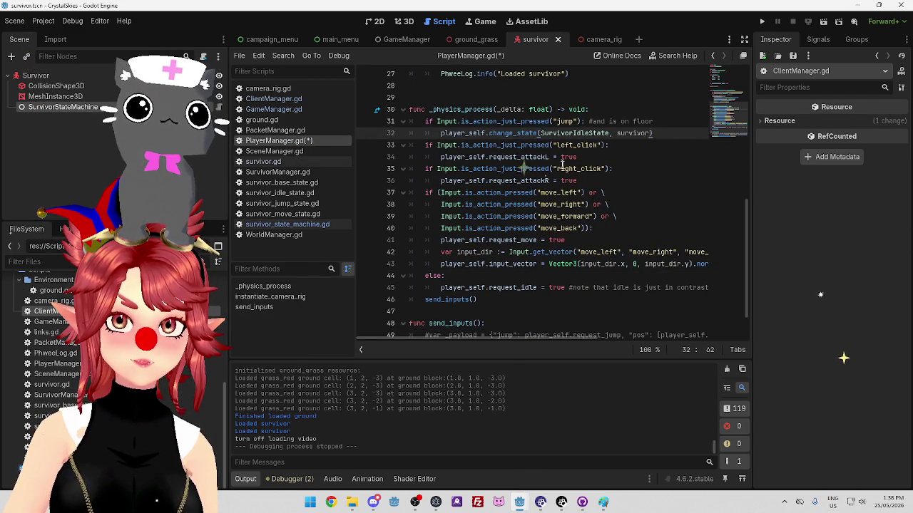
{"action": "key", "text": "Down"}
{"action": "key", "text": "Down"}
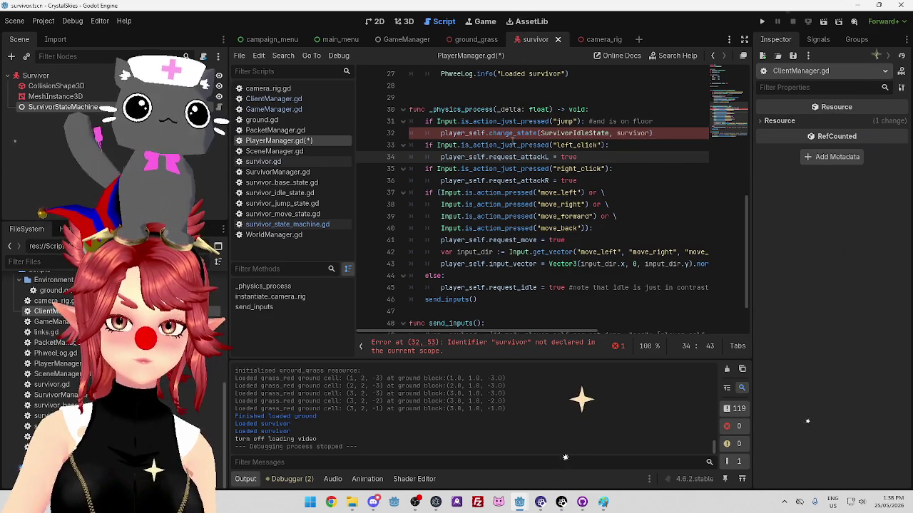
Change the call's survivor argument to player_self.
{"action": "mouse_move", "coordinate": [512, 145]}
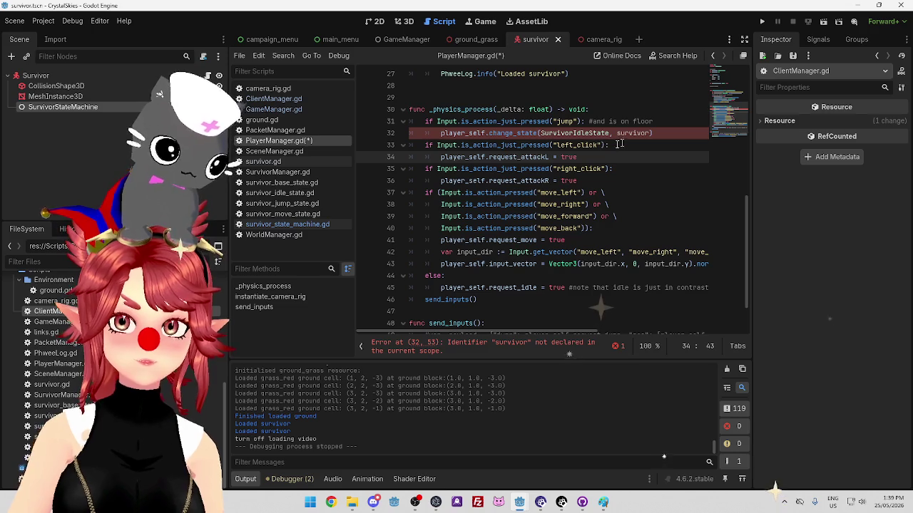
{"action": "left_click_drag", "start_coordinate": [441, 133], "coordinate": [487, 132]}
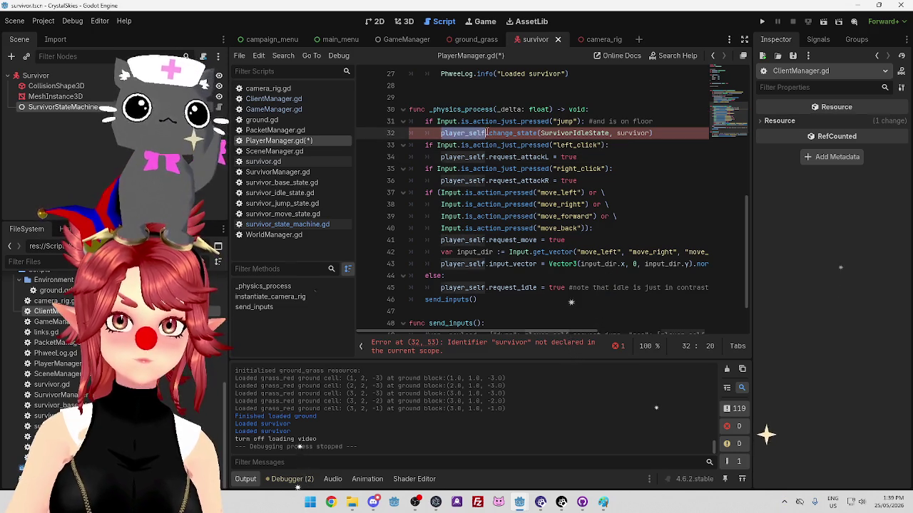
{"action": "left_click", "coordinate": [623, 133]}
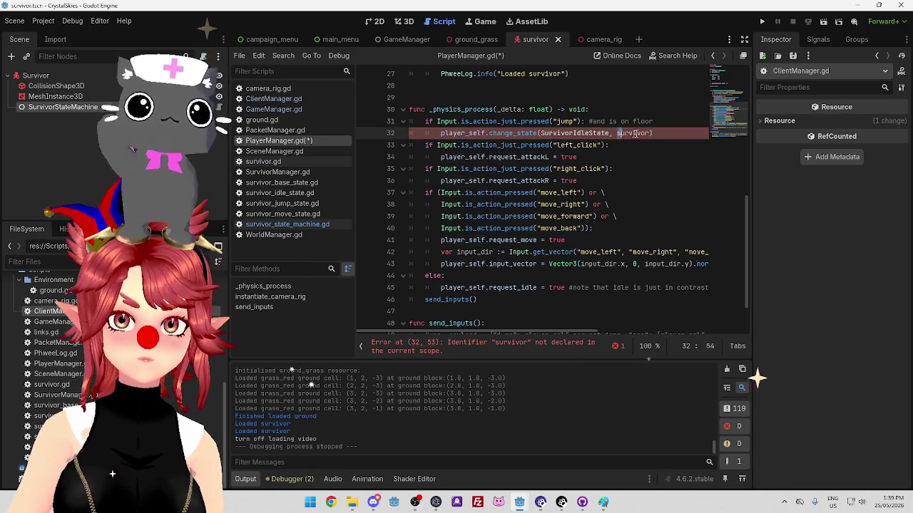
{"action": "type", "text": "player_self"}
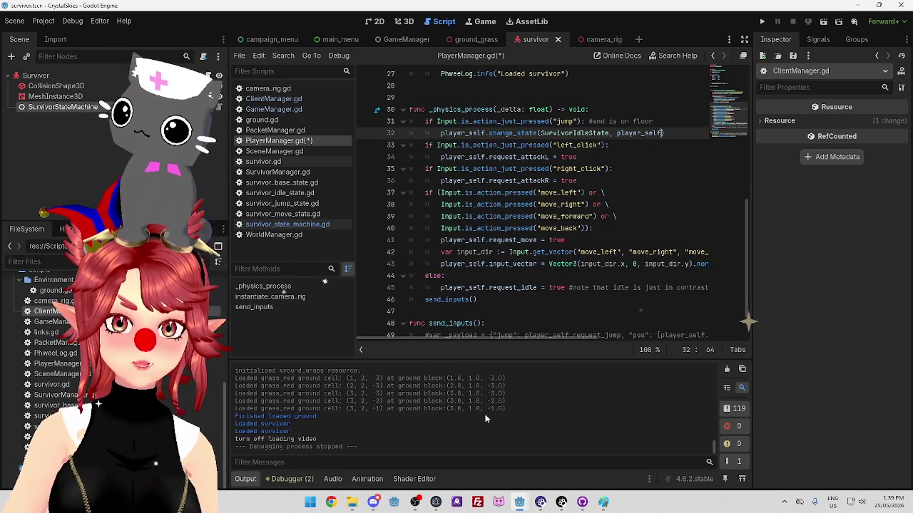
Review survivor_state_machine.gd alongside the SurvivorStateMachine node's Inspector properties.
{"action": "left_click", "coordinate": [273, 226]}
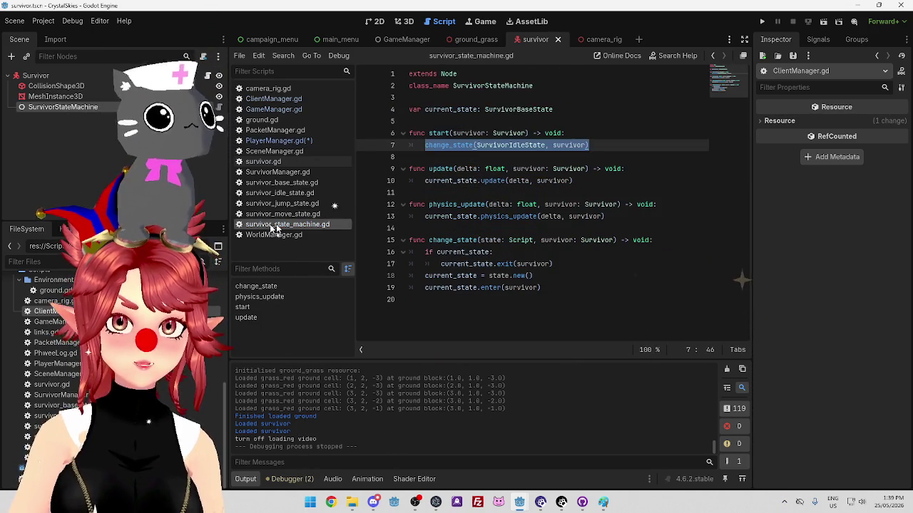
{"action": "left_click", "coordinate": [464, 147]}
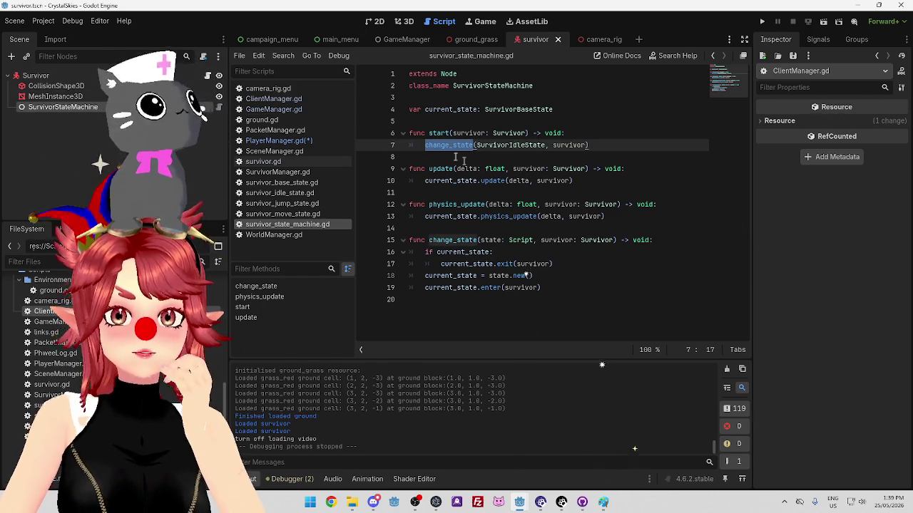
{"action": "left_click", "coordinate": [62, 107]}
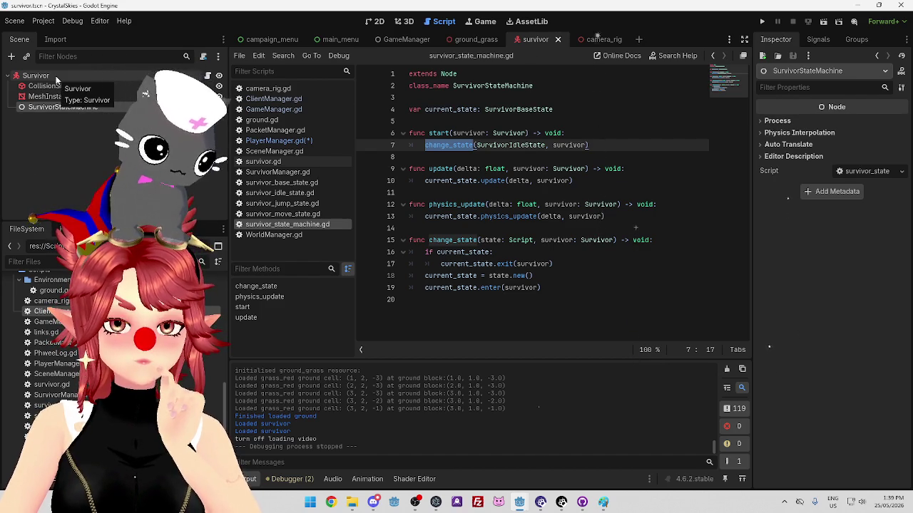
{"action": "mouse_move", "coordinate": [444, 149]}
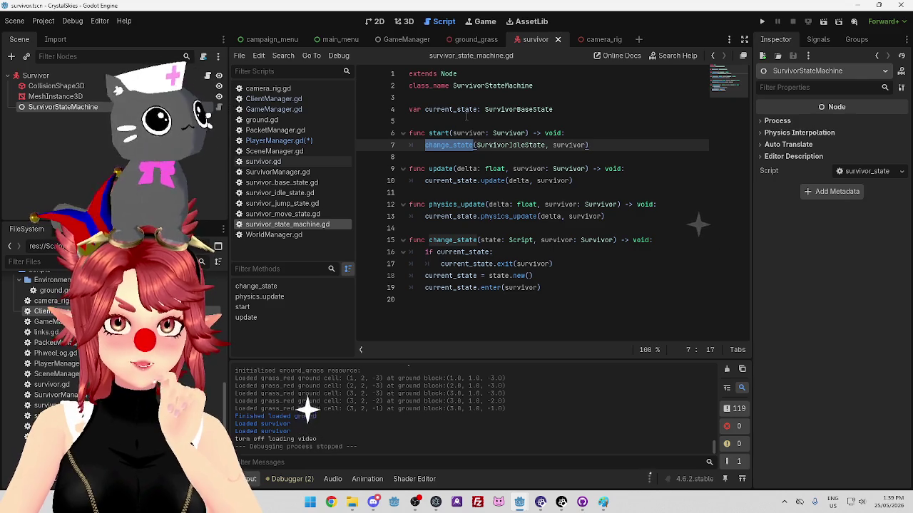
{"action": "left_click", "coordinate": [301, 142]}
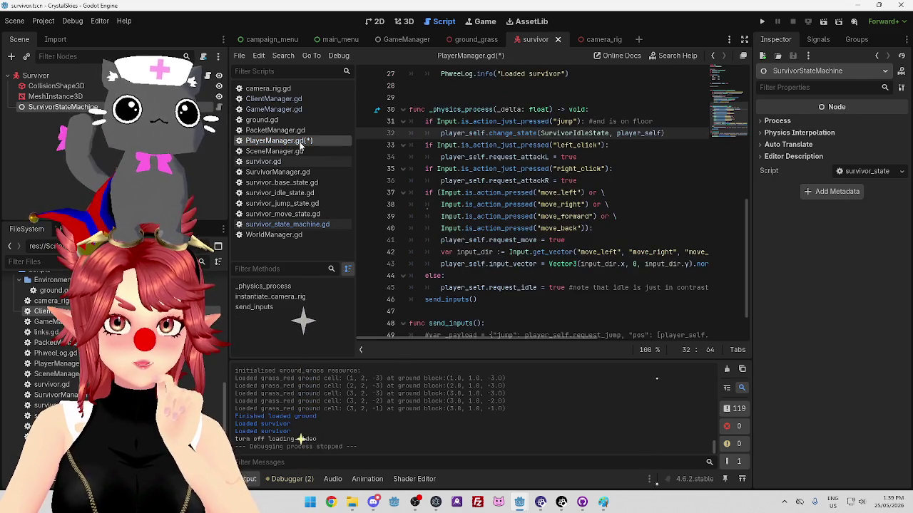
Try SurvivorStateMachine, then Survivor, in place of player_self on line 32.
{"action": "double_click", "coordinate": [462, 133]}
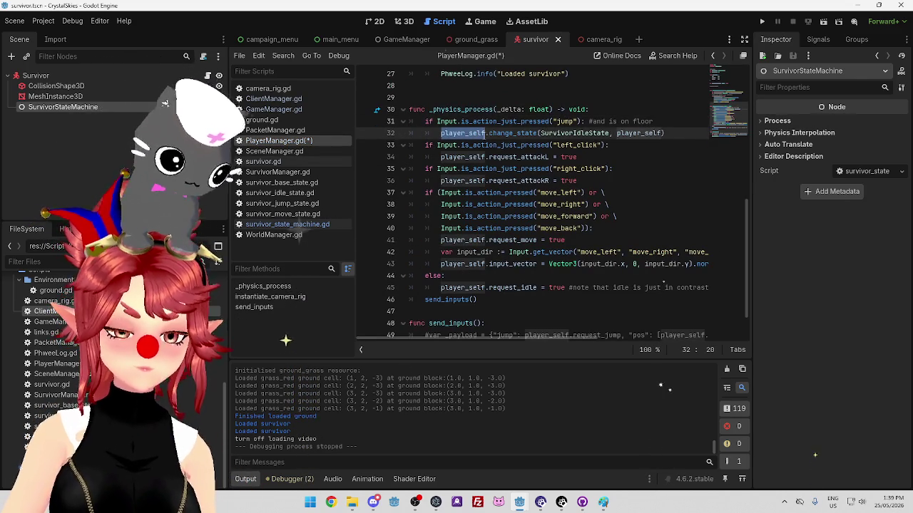
{"action": "type", "text": "Sur"}
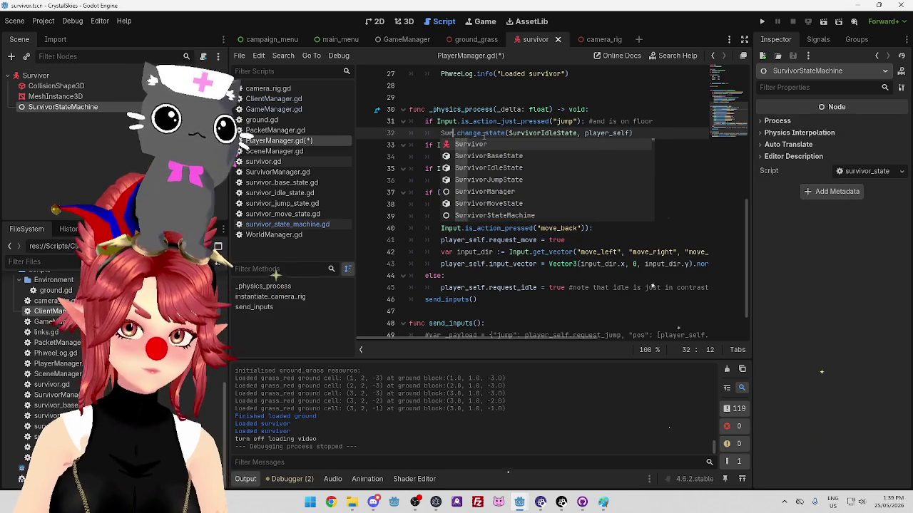
{"action": "type", "text": "vivo"}
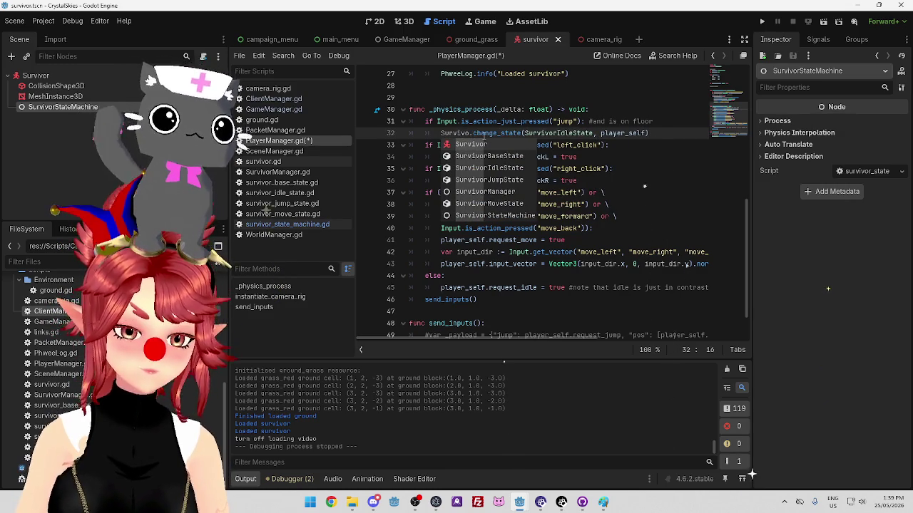
{"action": "type", "text": "rS"}
{"action": "key", "text": "Return"}
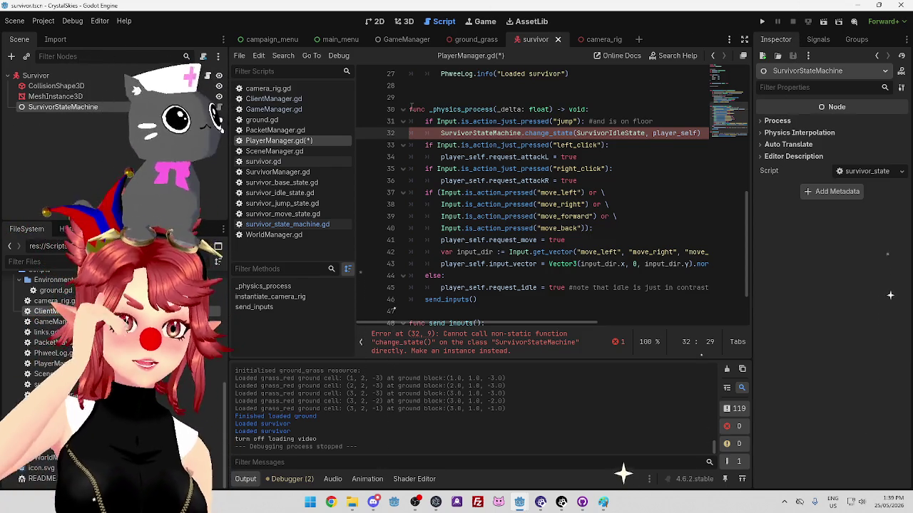
{"action": "key", "text": "BackSpace"}
{"action": "key", "text": "BackSpace"}
{"action": "key", "text": "BackSpace"}
{"action": "key", "text": "BackSpace"}
{"action": "left_click", "coordinate": [497, 168]}
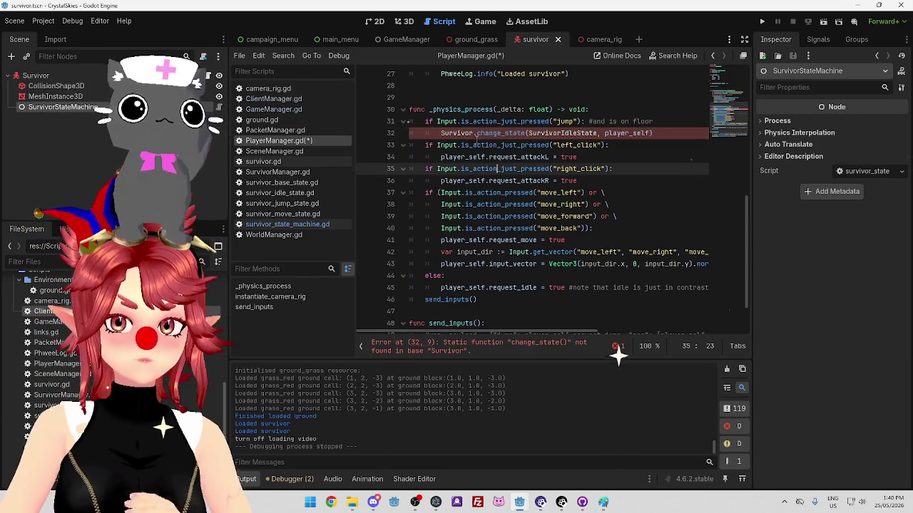
{"action": "left_click", "coordinate": [489, 132]}
Check the player_self declaration, revert line 32 to player_self, and open the Survivor node's survivor.gd.
{"action": "scroll", "coordinate": [515, 202], "scroll_direction": "up", "scroll_amount": 1}
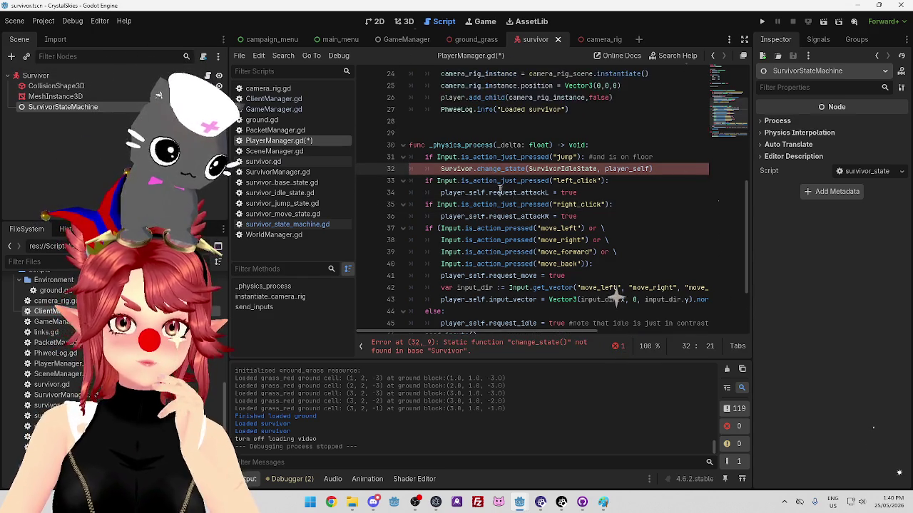
{"action": "scroll", "coordinate": [521, 214], "scroll_direction": "up", "scroll_amount": 8}
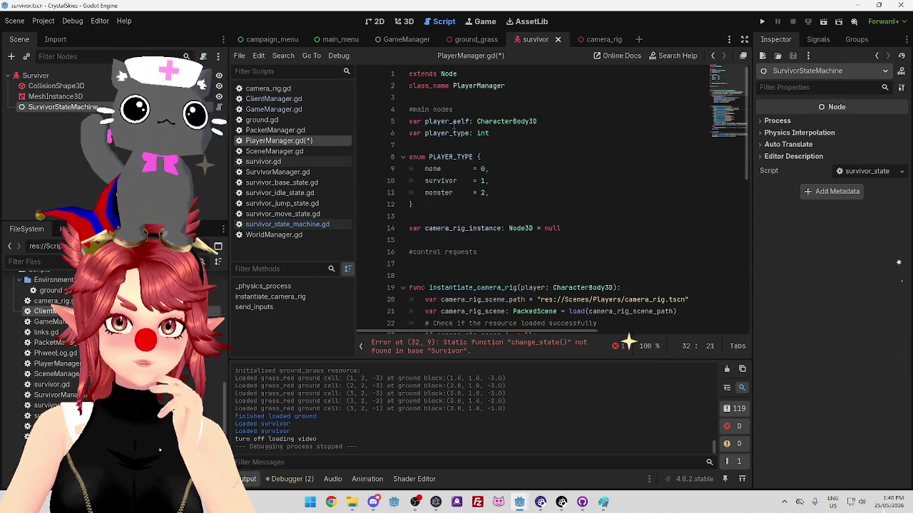
{"action": "double_click", "coordinate": [446, 122]}
{"action": "key", "text": "ctrl+c"}
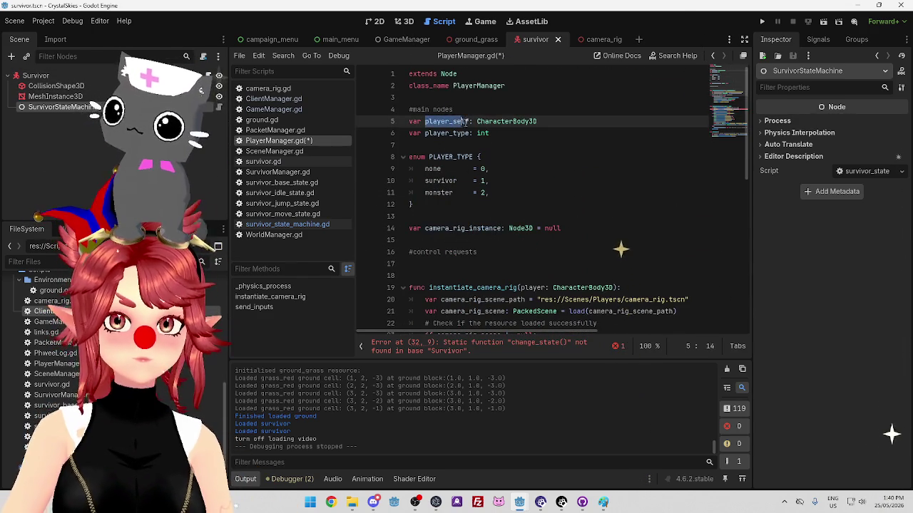
{"action": "scroll", "coordinate": [556, 200], "scroll_direction": "down", "scroll_amount": 8}
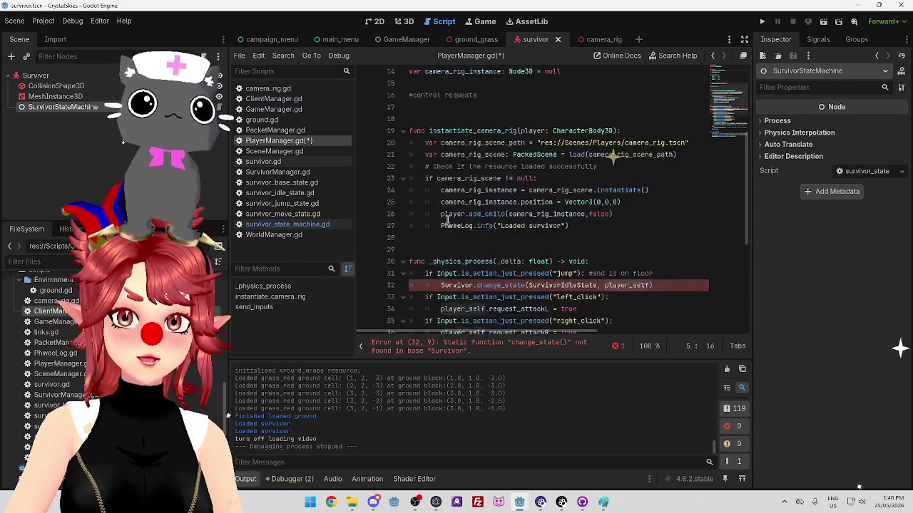
{"action": "double_click", "coordinate": [457, 157]}
{"action": "key", "text": "ctrl+v"}
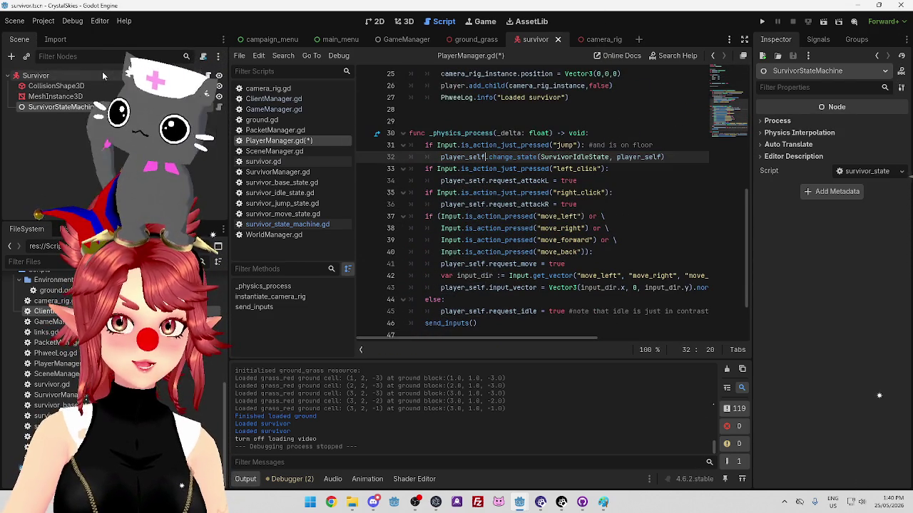
{"action": "left_click", "coordinate": [107, 76]}
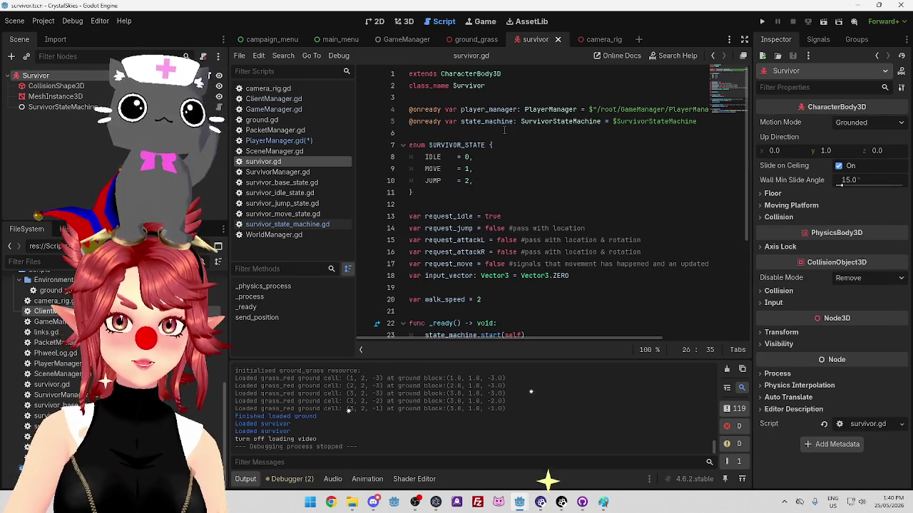
Insert .state_machine after player_self on line 32, checking survivor.gd's state_machine variable.
{"action": "left_click", "coordinate": [314, 140]}
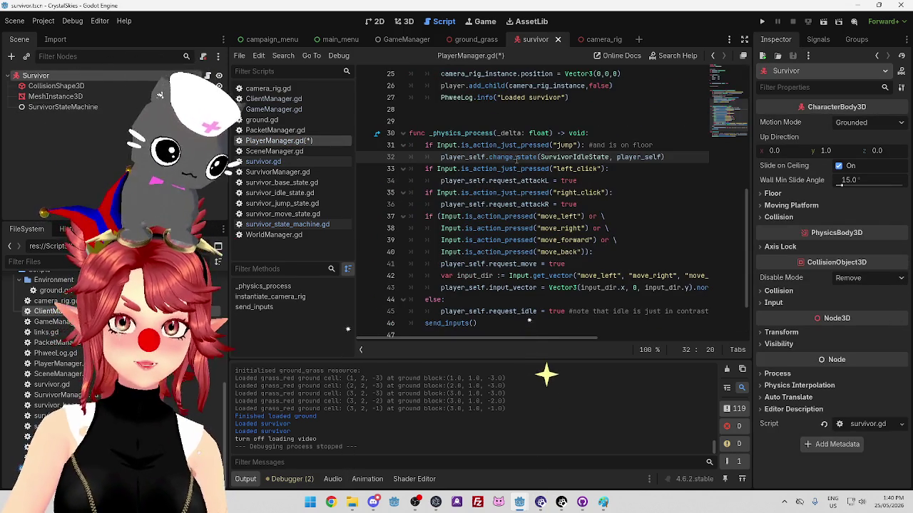
{"action": "type", "text": ".state_m"}
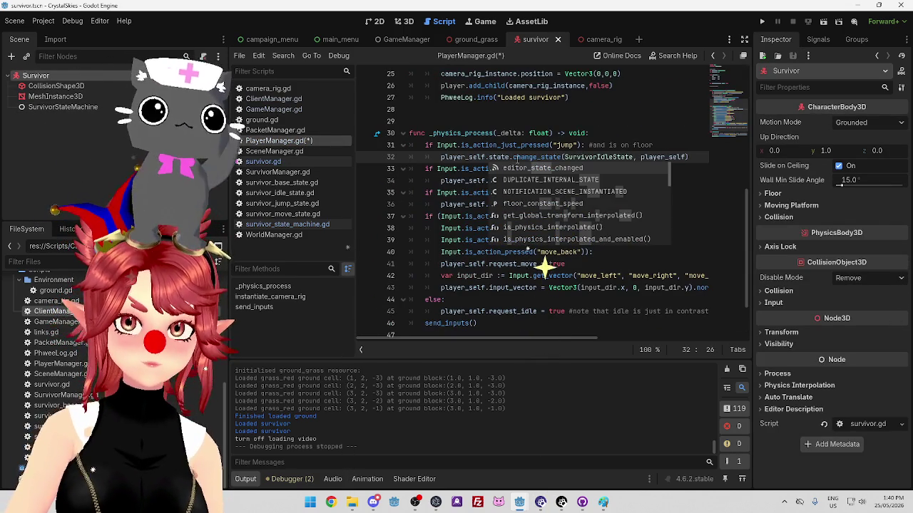
{"action": "type", "text": "achine"}
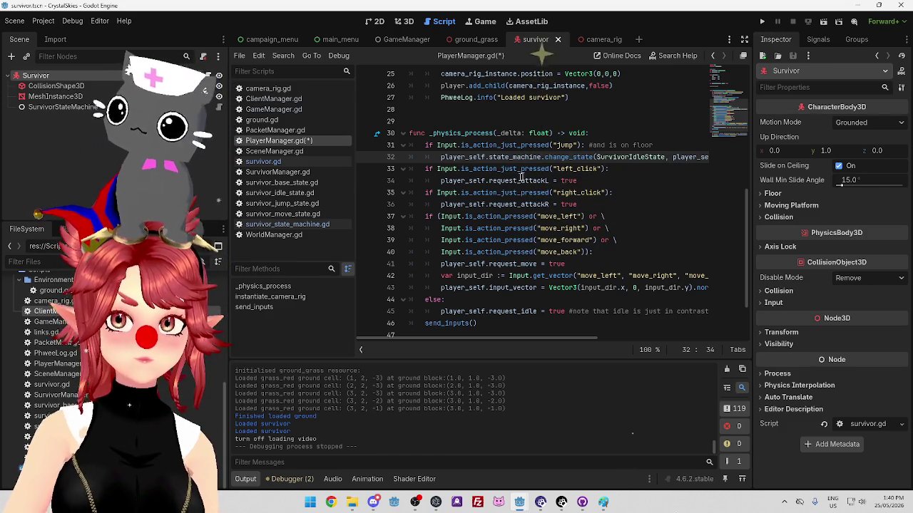
{"action": "left_click", "coordinate": [497, 204]}
{"action": "left_click", "coordinate": [477, 157]}
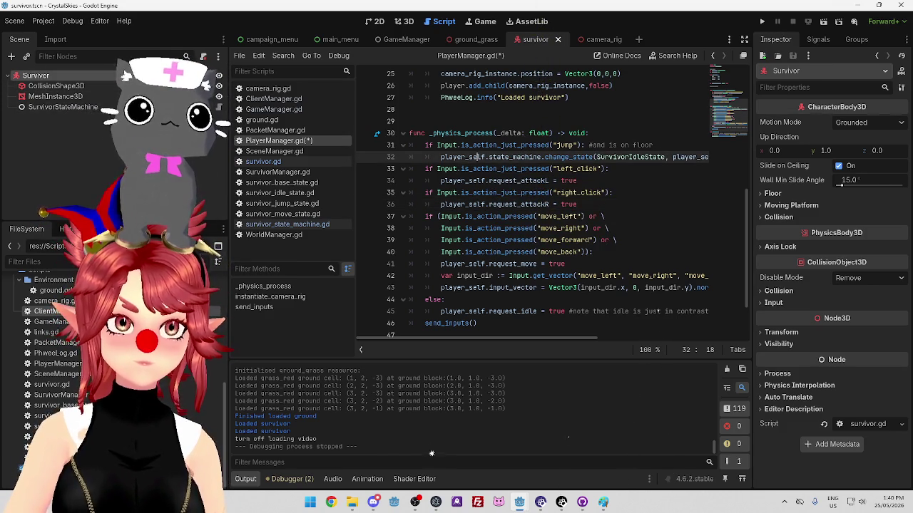
{"action": "key", "text": "alt+Left"}
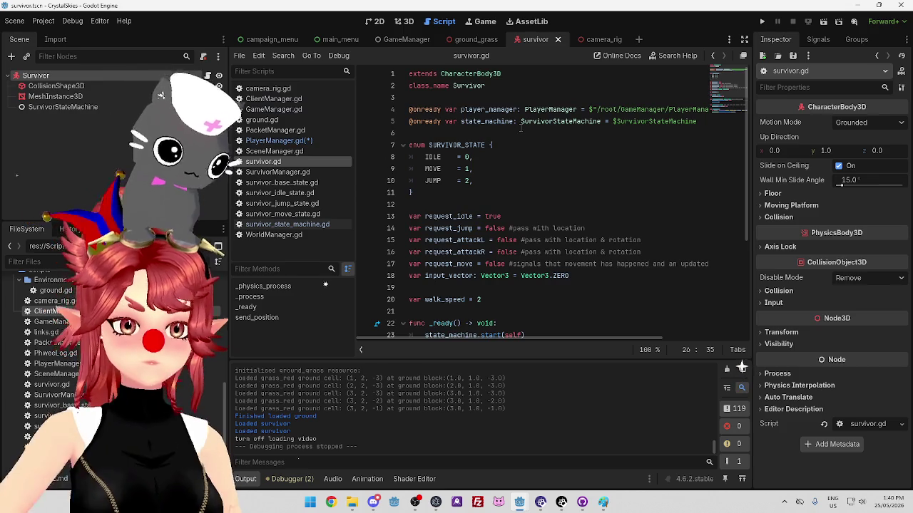
{"action": "left_click", "coordinate": [300, 143]}
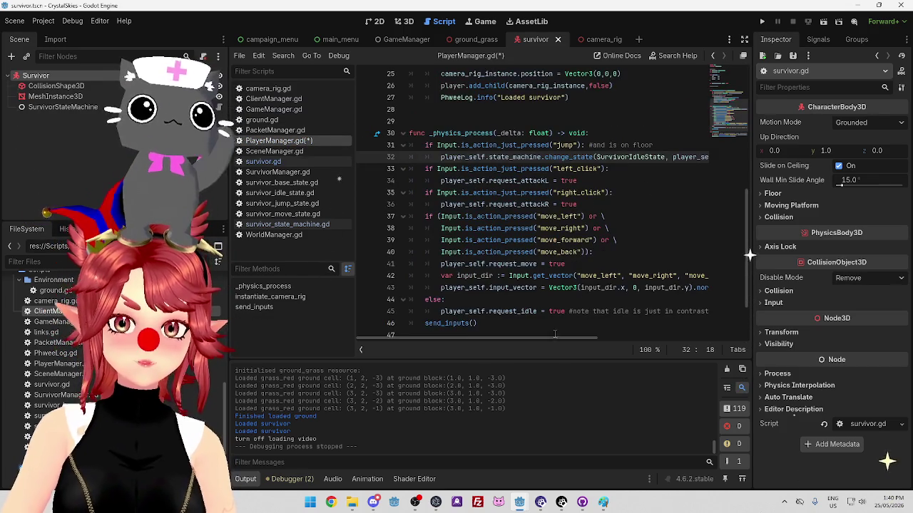
Change SurvivorIdleState to SurvivorJumpState in the call, then select the left and right click attack checks.
{"action": "left_click_drag", "start_coordinate": [554, 335], "coordinate": [610, 335]}
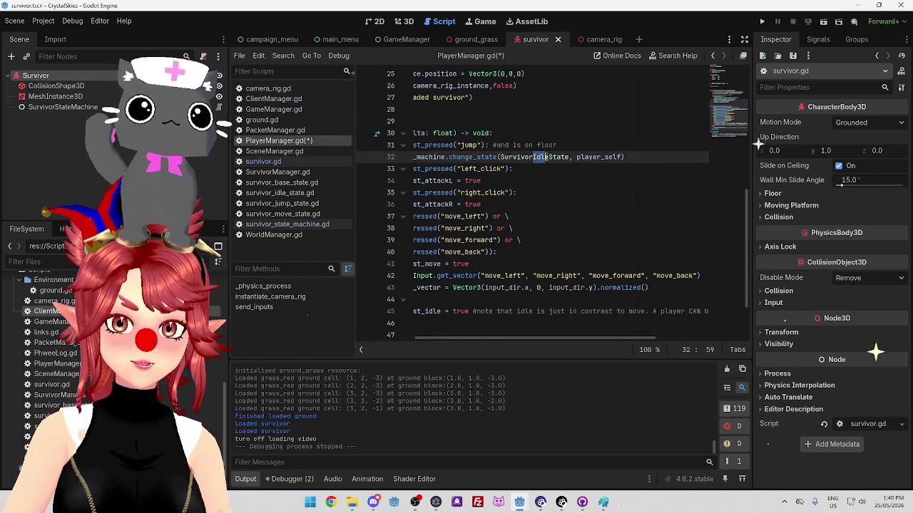
{"action": "type", "text": "Jump"}
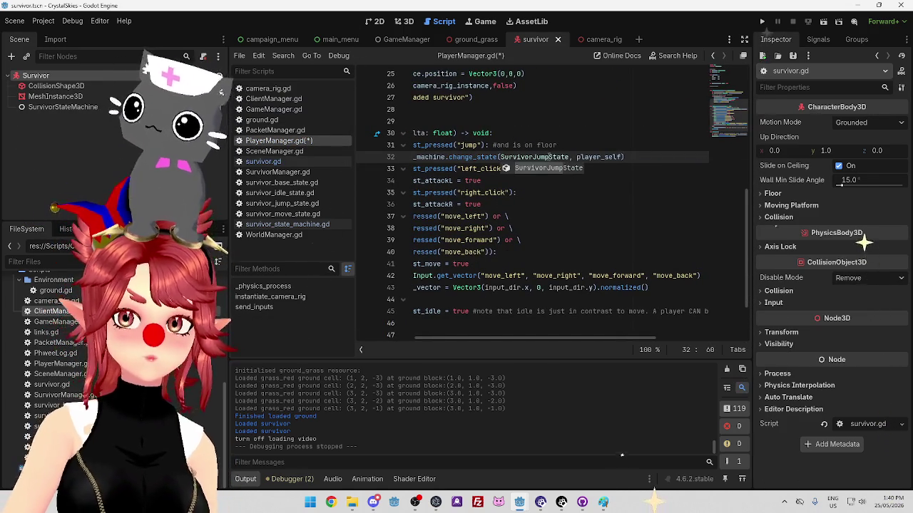
{"action": "left_click", "coordinate": [539, 213]}
{"action": "left_click_drag", "start_coordinate": [589, 339], "coordinate": [498, 333]}
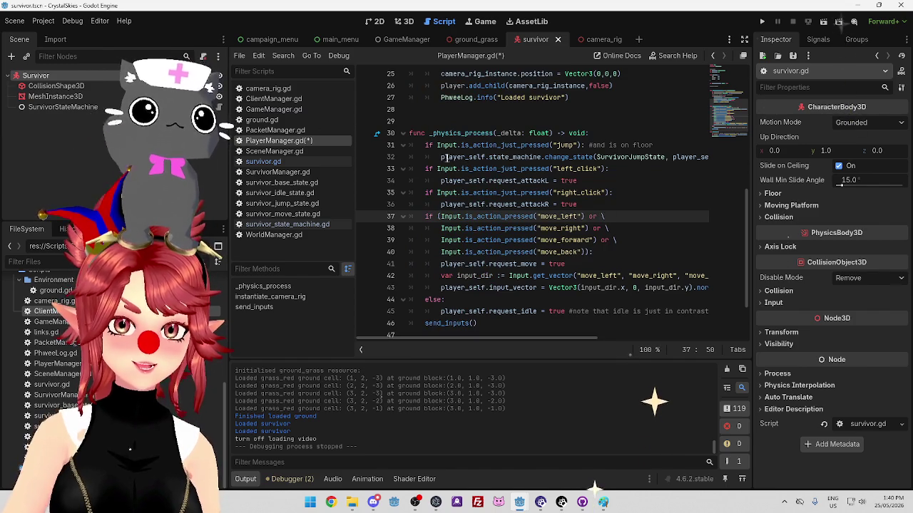
{"action": "left_click_drag", "start_coordinate": [442, 157], "coordinate": [567, 157]}
{"action": "left_click", "coordinate": [506, 169]}
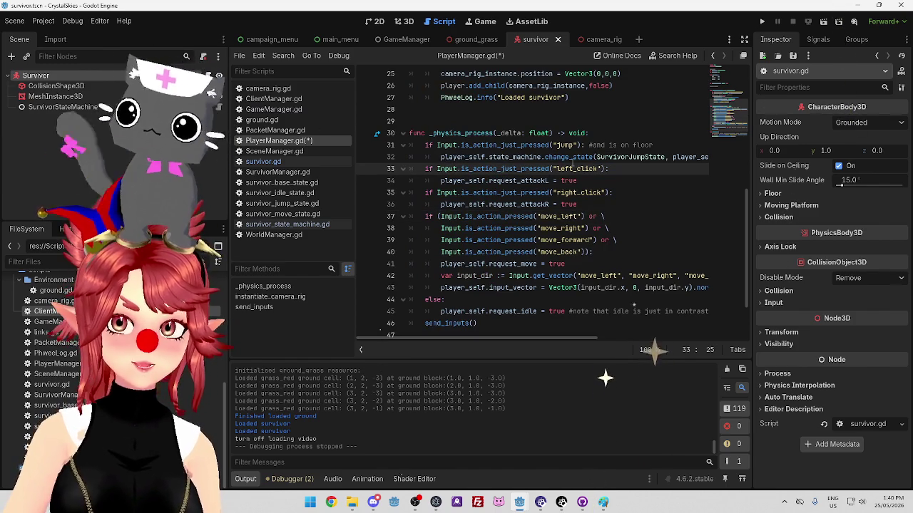
{"action": "mouse_move", "coordinate": [427, 169]}
{"action": "left_mouse_down"}
{"action": "mouse_move", "coordinate": [606, 172]}
{"action": "mouse_move", "coordinate": [599, 187]}
{"action": "mouse_move", "coordinate": [624, 205]}
{"action": "left_mouse_up"}
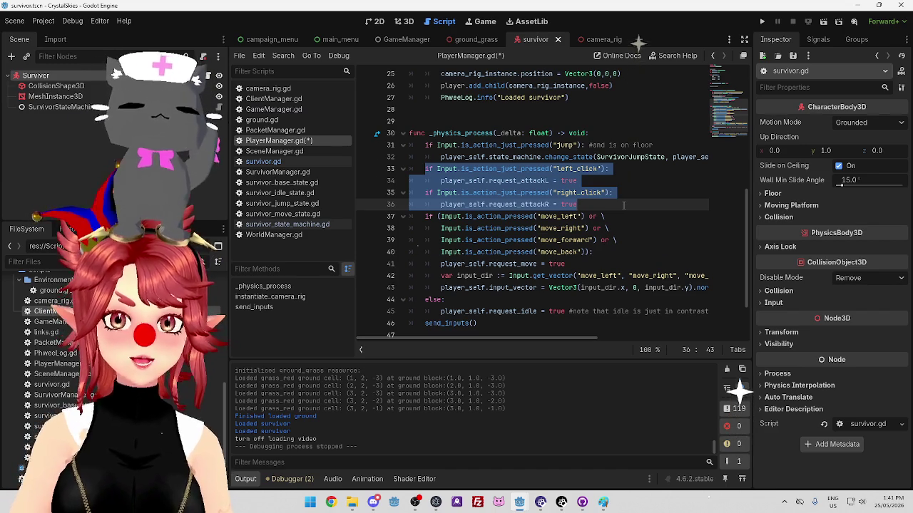
Delete the click attack input checks and the leftover empty line from PlayerManager.gd.
{"action": "key", "text": "BackSpace"}
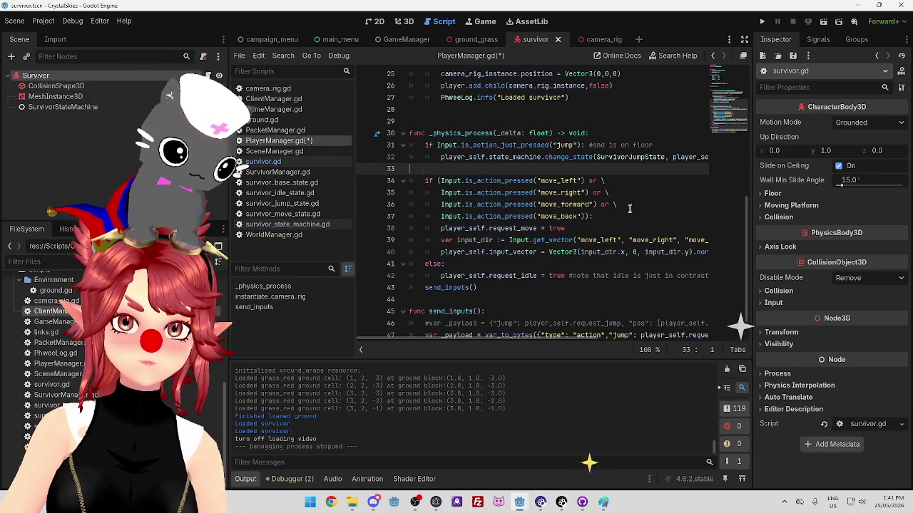
{"action": "key", "text": "BackSpace"}
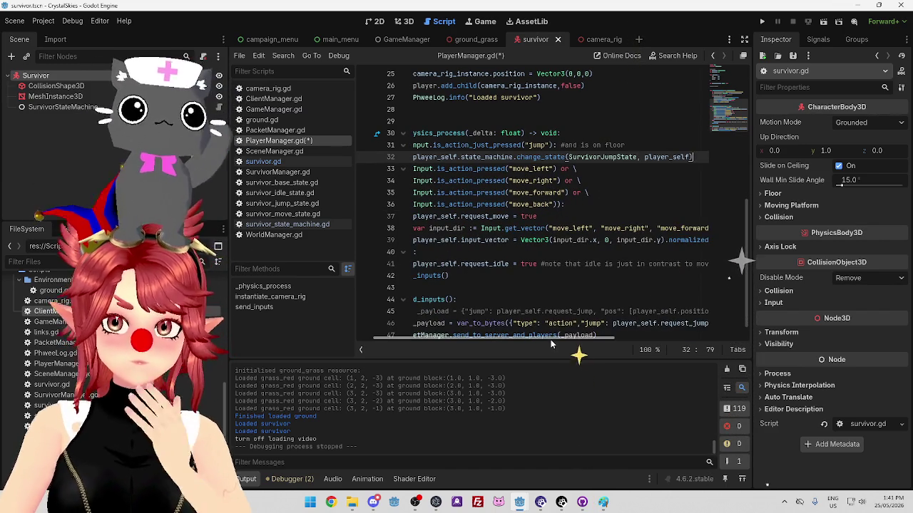
{"action": "left_click_drag", "start_coordinate": [550, 344], "coordinate": [474, 340]}
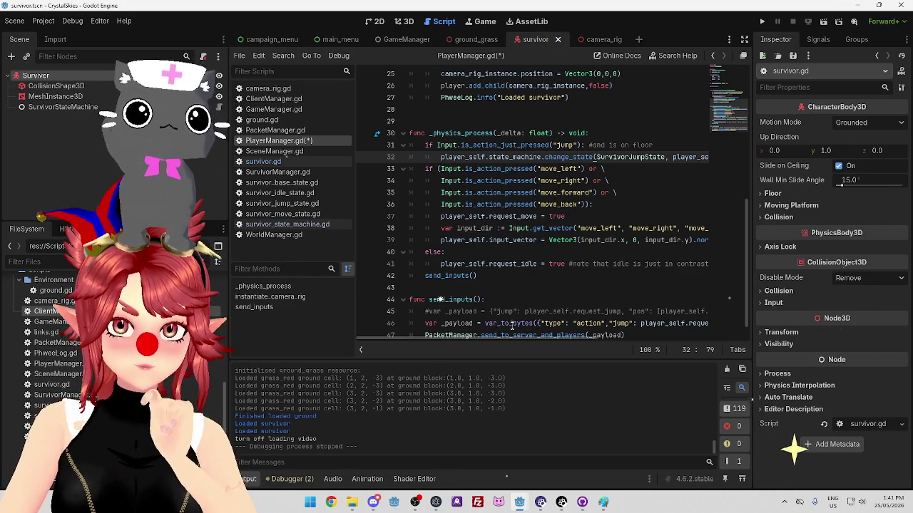
{"action": "mouse_move", "coordinate": [508, 335]}
{"action": "left_mouse_down"}
{"action": "mouse_move", "coordinate": [598, 339]}
{"action": "mouse_move", "coordinate": [518, 338]}
{"action": "left_mouse_up"}
Move the request_move = true line below the var input_dir line.
{"action": "left_click_drag", "start_coordinate": [573, 335], "coordinate": [541, 314]}
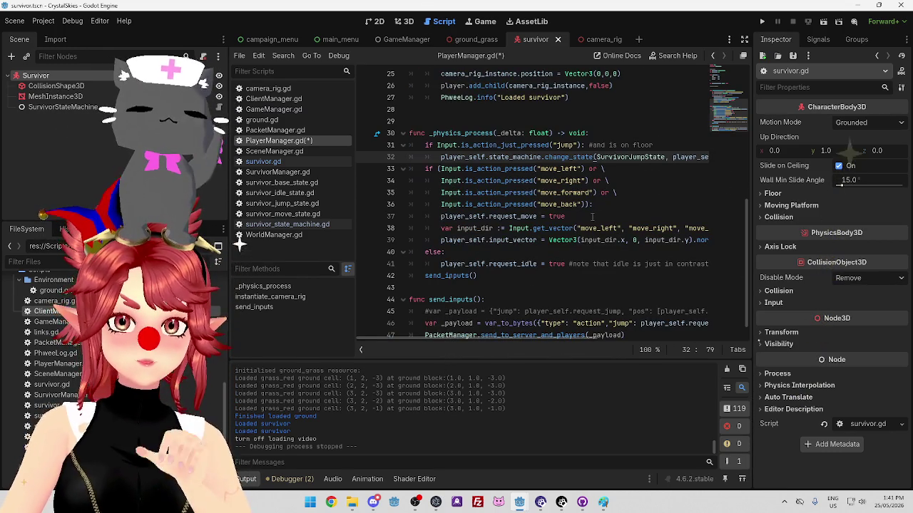
{"action": "left_click_drag", "start_coordinate": [592, 216], "coordinate": [484, 216]}
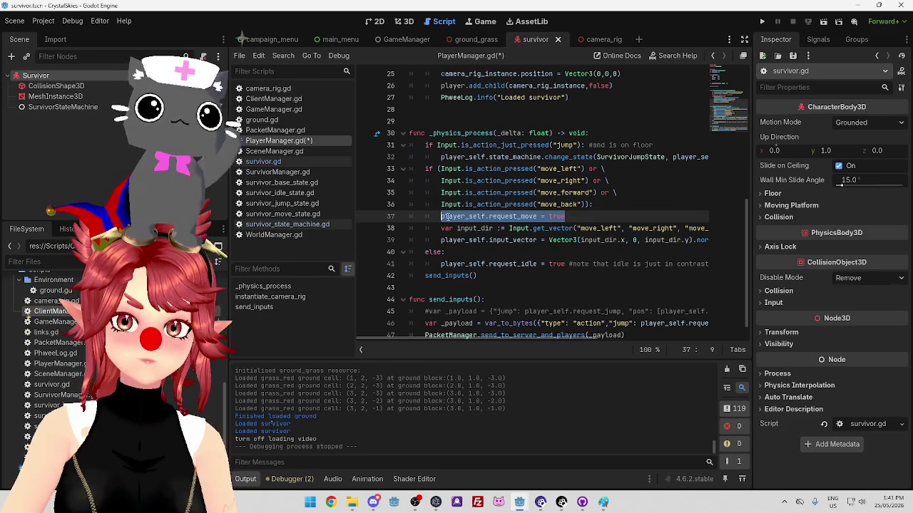
{"action": "key", "text": "alt+Down"}
{"action": "left_click", "coordinate": [529, 288]}
{"action": "mouse_move", "coordinate": [528, 339]}
{"action": "left_mouse_down"}
{"action": "mouse_move", "coordinate": [628, 339]}
{"action": "mouse_move", "coordinate": [507, 339]}
{"action": "left_mouse_up"}
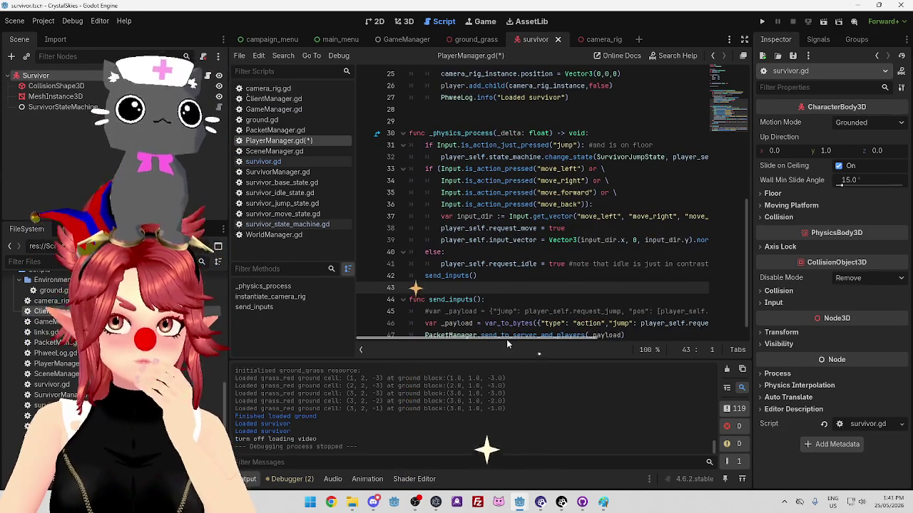
Replace the request_move line with a copied change_state call switched to SurvivorMoveState.
{"action": "left_click_drag", "start_coordinate": [506, 339], "coordinate": [542, 336]}
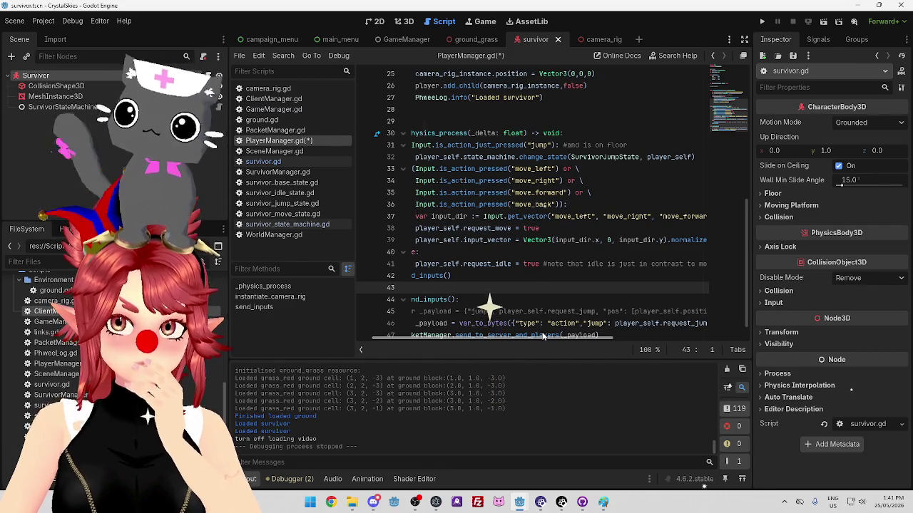
{"action": "mouse_move", "coordinate": [541, 335]}
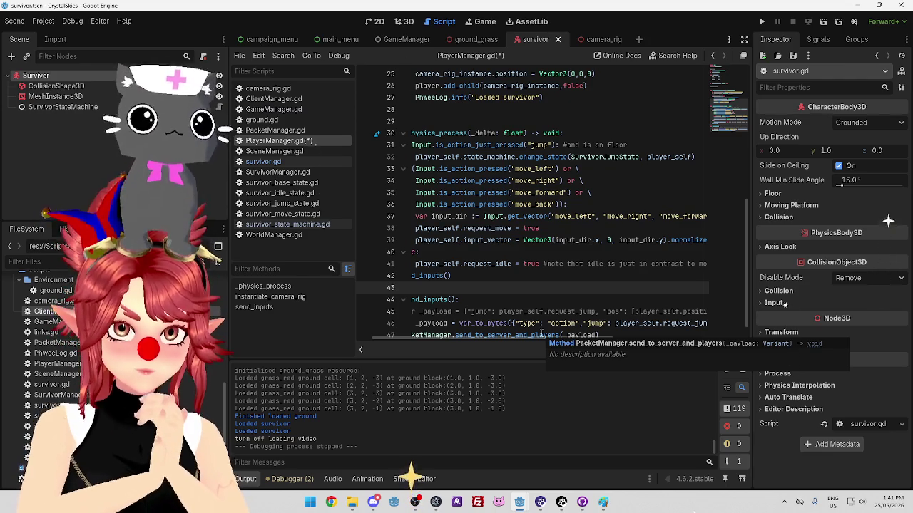
{"action": "left_click_drag", "start_coordinate": [417, 156], "coordinate": [698, 159]}
{"action": "key", "text": "ctrl+c"}
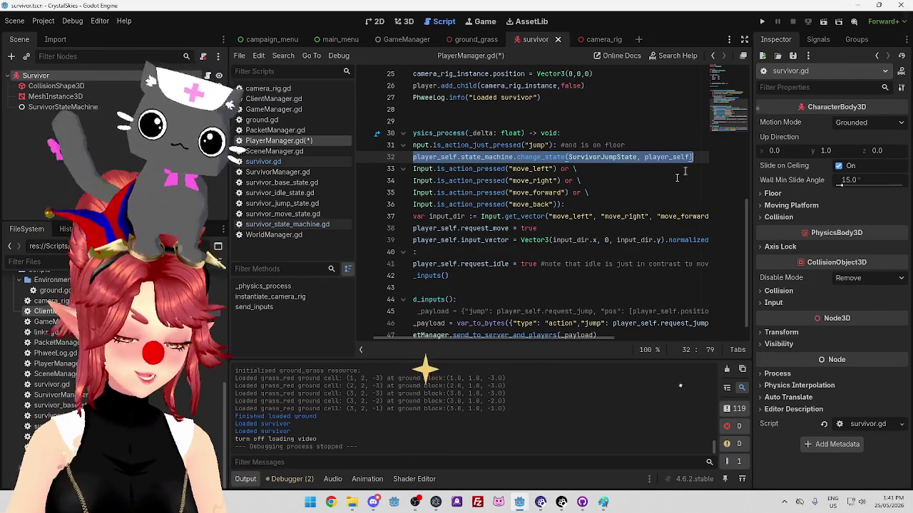
{"action": "left_click_drag", "start_coordinate": [536, 228], "coordinate": [408, 228]}
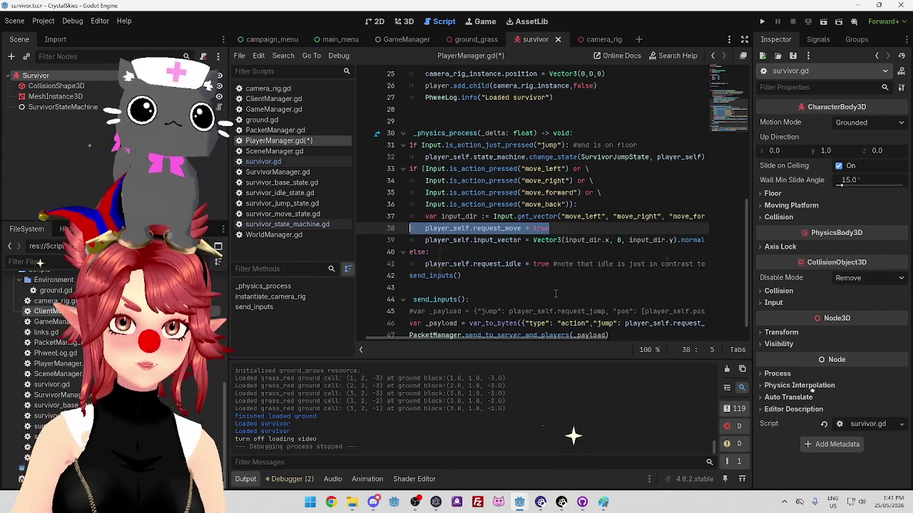
{"action": "key", "text": "ctrl+v"}
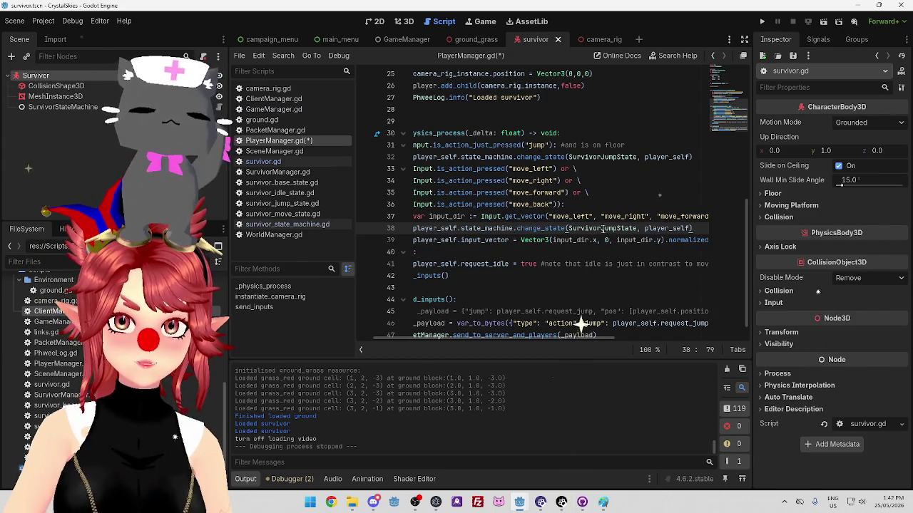
{"action": "type", "text": "Move"}
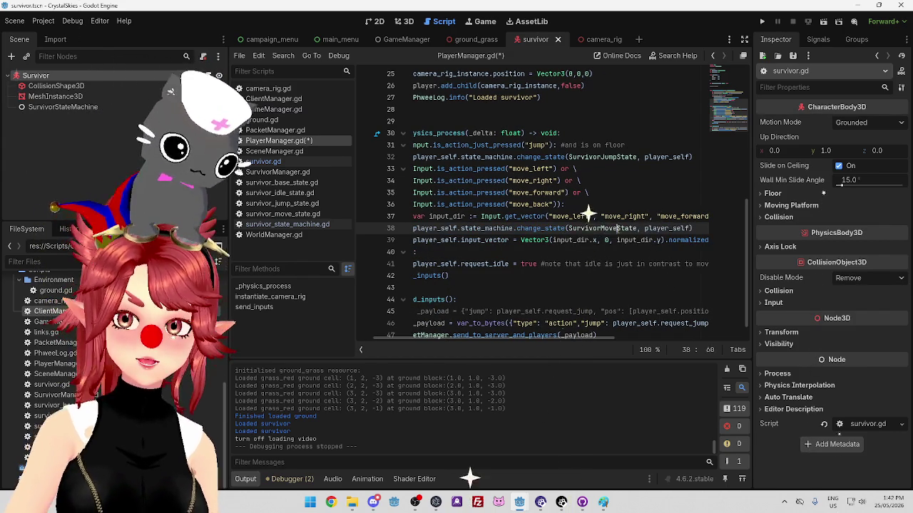
Review the input_vector line and save PlayerManager.gd.
{"action": "left_click", "coordinate": [540, 241]}
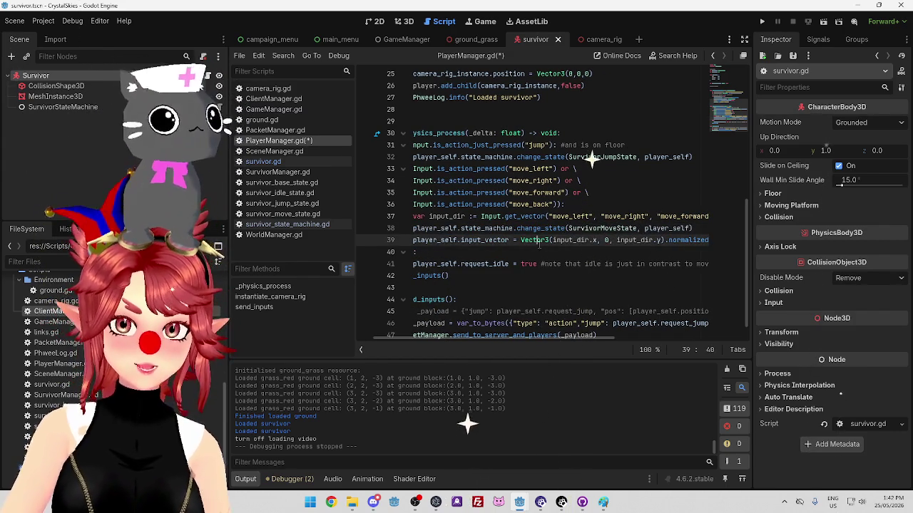
{"action": "left_click", "coordinate": [451, 252]}
{"action": "left_click", "coordinate": [462, 240]}
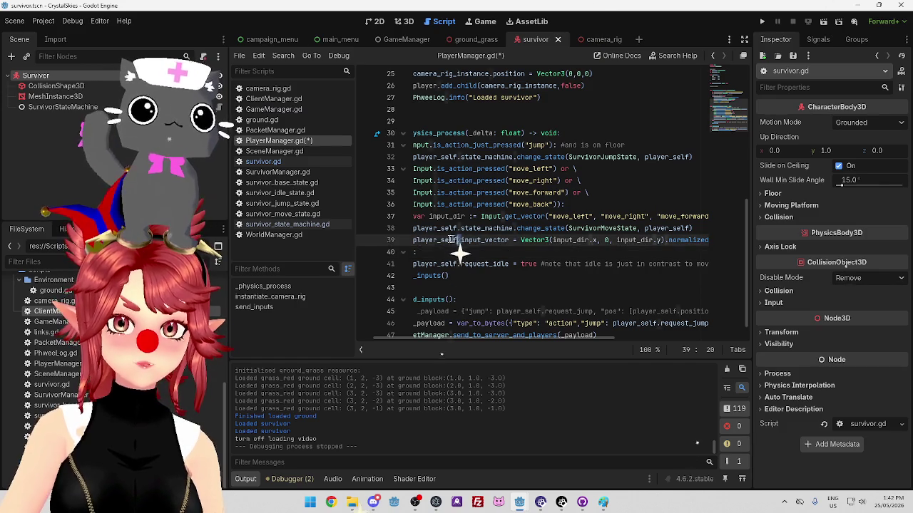
{"action": "left_click_drag", "start_coordinate": [462, 240], "coordinate": [507, 240]}
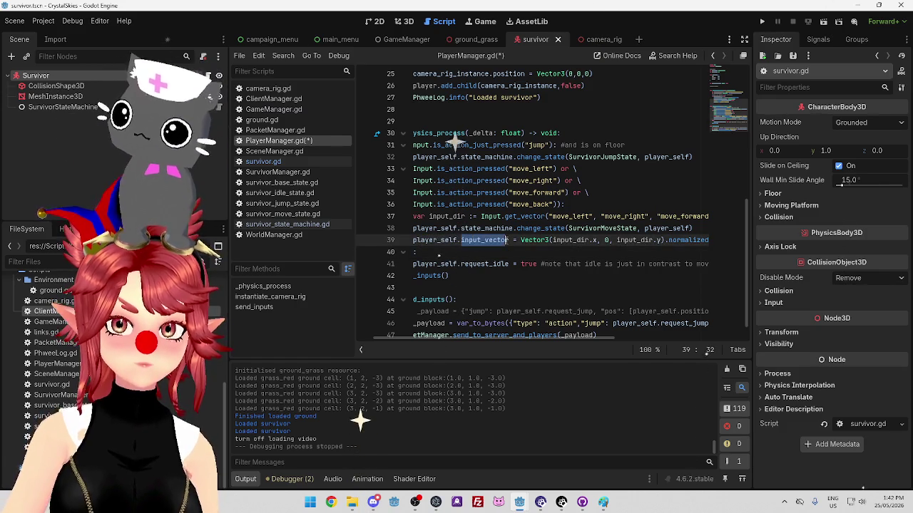
{"action": "key", "text": "ctrl+s"}
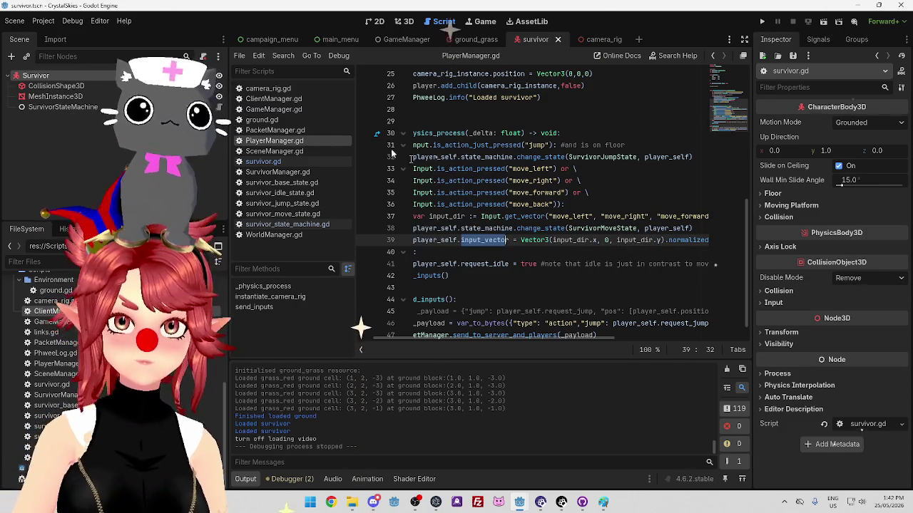
{"action": "left_click", "coordinate": [263, 161]}
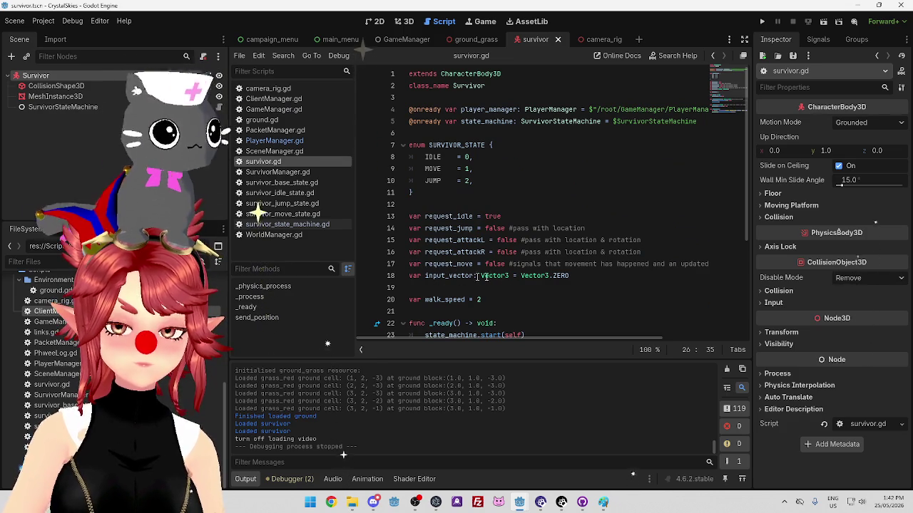
Find the request_idle variable in survivor.gd and search the script for its uses.
{"action": "scroll", "coordinate": [490, 271], "scroll_direction": "down", "scroll_amount": 1}
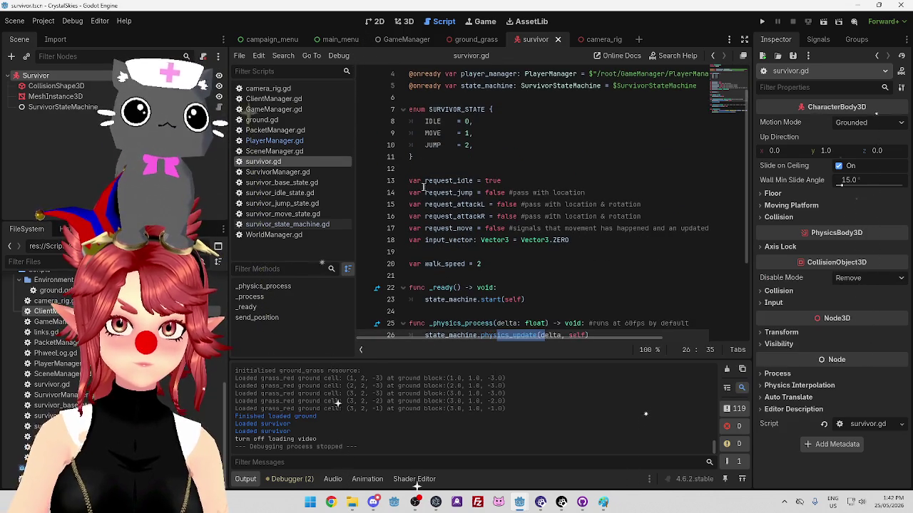
{"action": "left_click", "coordinate": [490, 180]}
{"action": "double_click", "coordinate": [449, 181]}
{"action": "left_click", "coordinate": [415, 181]}
{"action": "left_click_drag", "start_coordinate": [426, 182], "coordinate": [471, 183]}
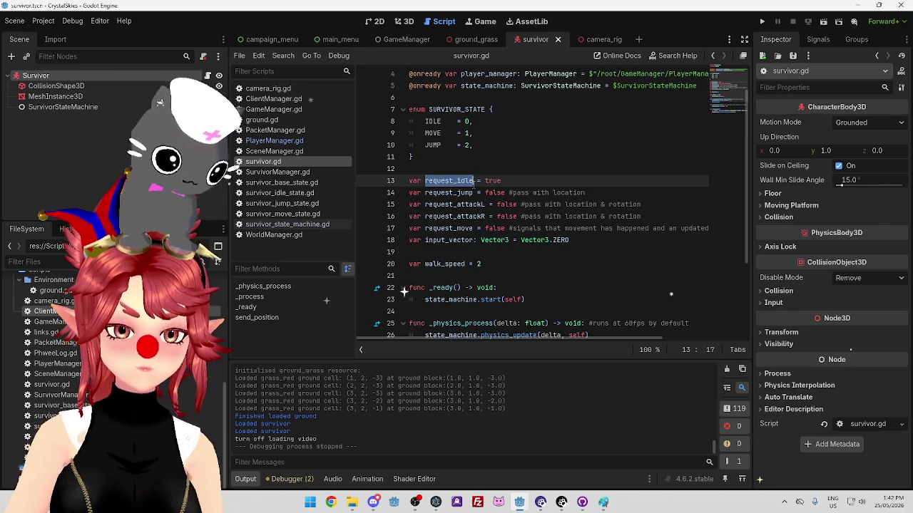
{"action": "key", "text": "ctrl+f"}
{"action": "left_click", "coordinate": [515, 205]}
Delete the five request_* variable lines and surrounding blank lines, then save survivor.gd.
{"action": "left_click_drag", "start_coordinate": [410, 180], "coordinate": [706, 229]}
{"action": "key", "text": "BackSpace"}
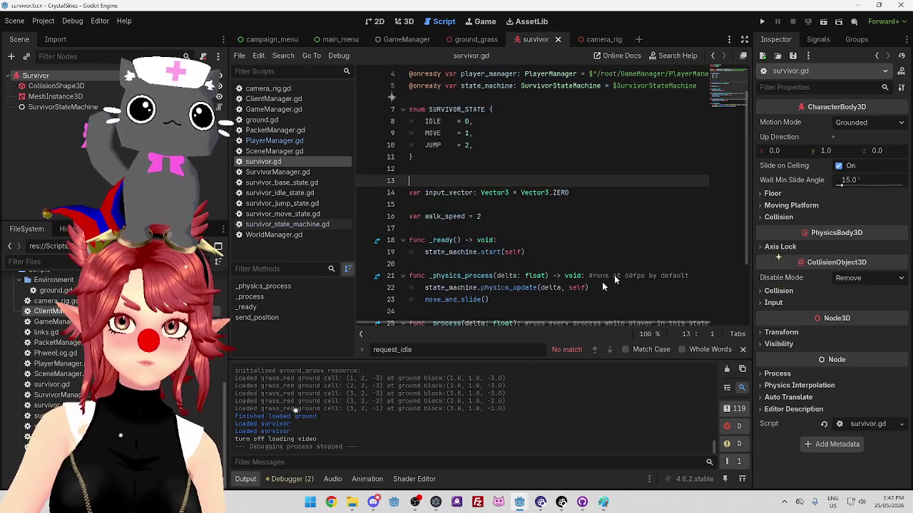
{"action": "key", "text": "BackSpace"}
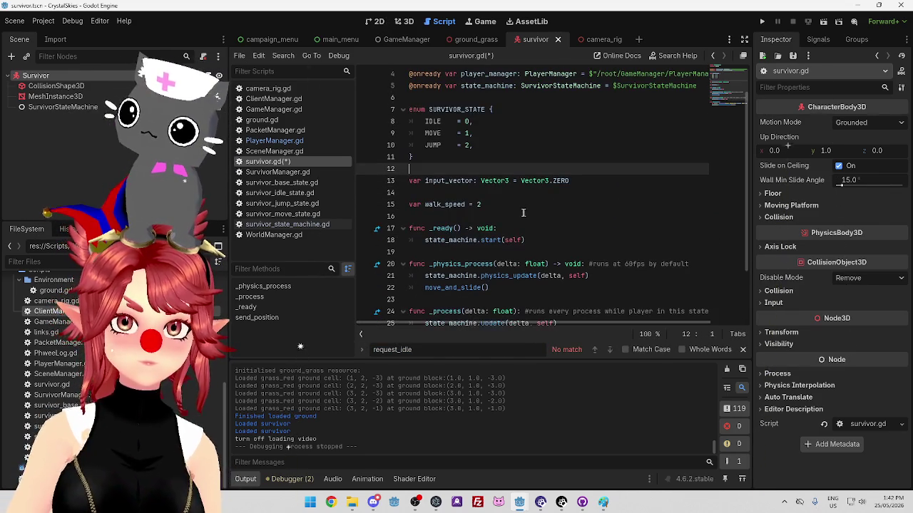
{"action": "left_click", "coordinate": [487, 193]}
{"action": "key", "text": "Delete"}
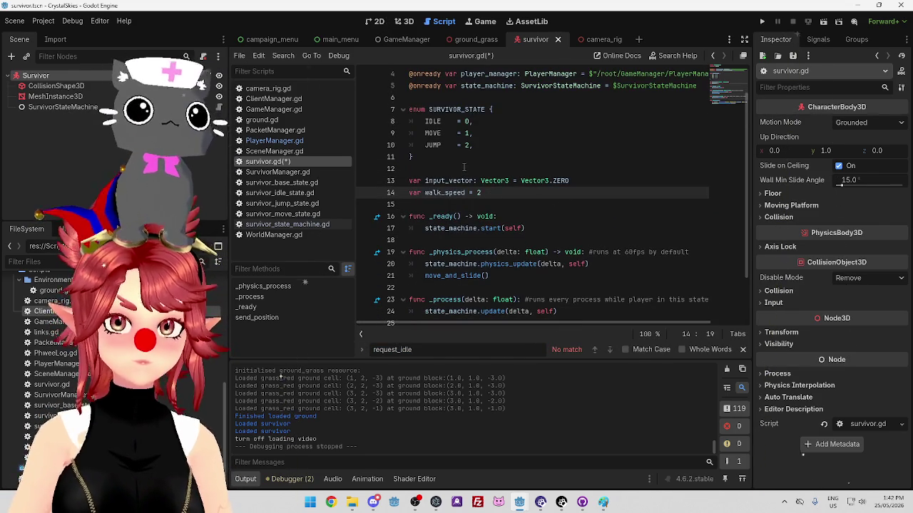
{"action": "left_click", "coordinate": [464, 168]}
{"action": "key", "text": "ctrl+s"}
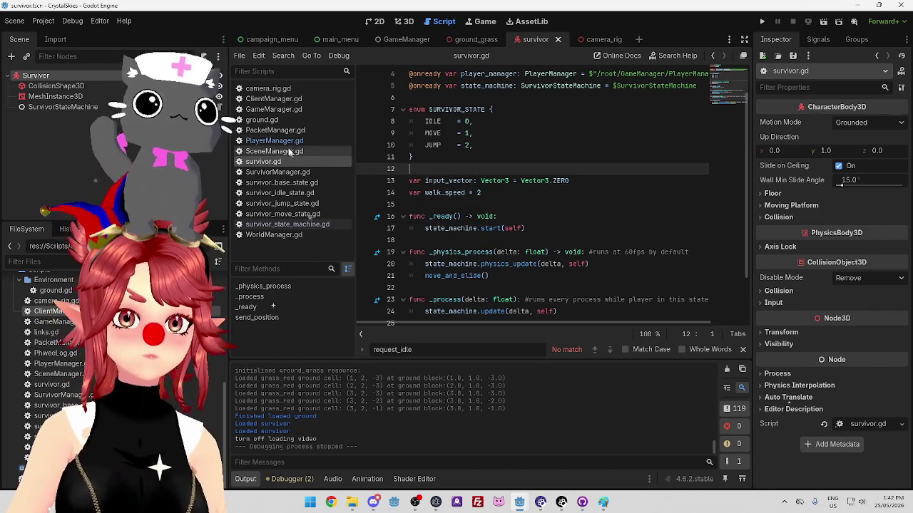
Copy the jump state-change call from line 32 of PlayerManager.gd.
{"action": "left_click", "coordinate": [286, 143]}
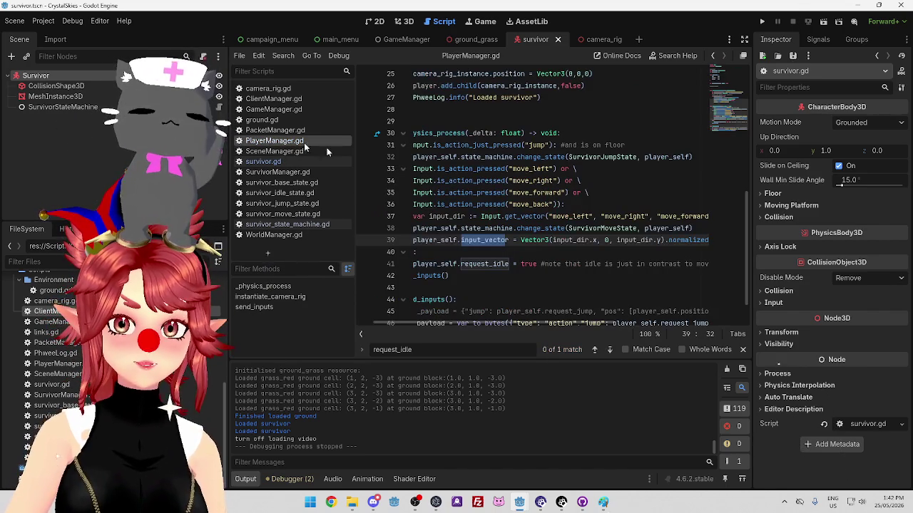
{"action": "left_click", "coordinate": [574, 253]}
{"action": "scroll", "coordinate": [515, 241], "scroll_direction": "down", "scroll_amount": 1}
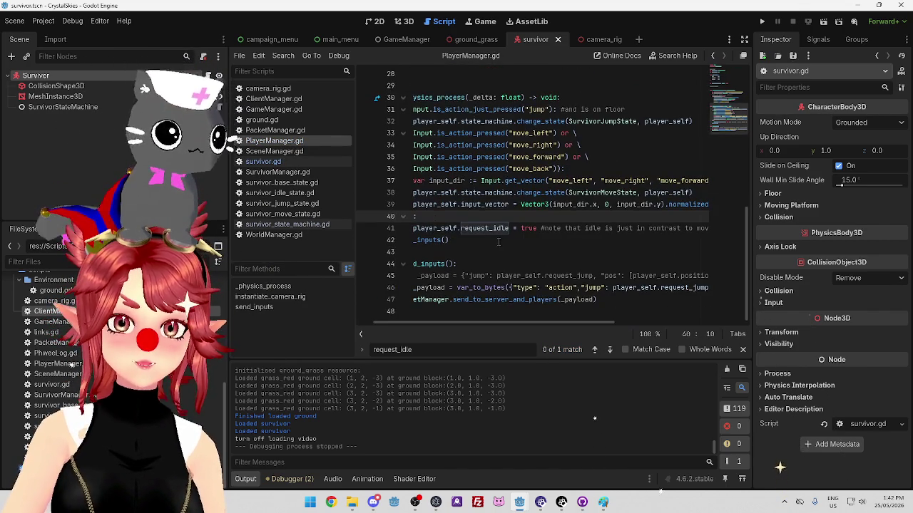
{"action": "left_click_drag", "start_coordinate": [501, 321], "coordinate": [448, 323]}
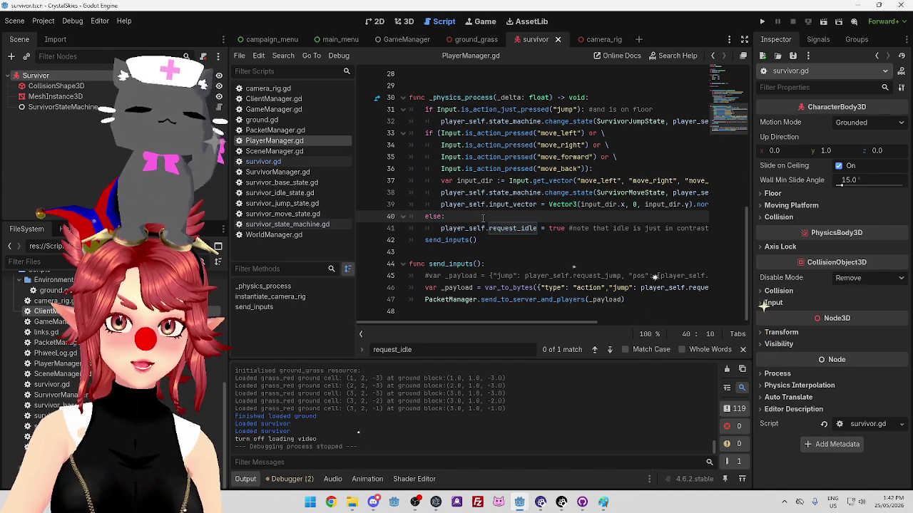
{"action": "left_click", "coordinate": [441, 122]}
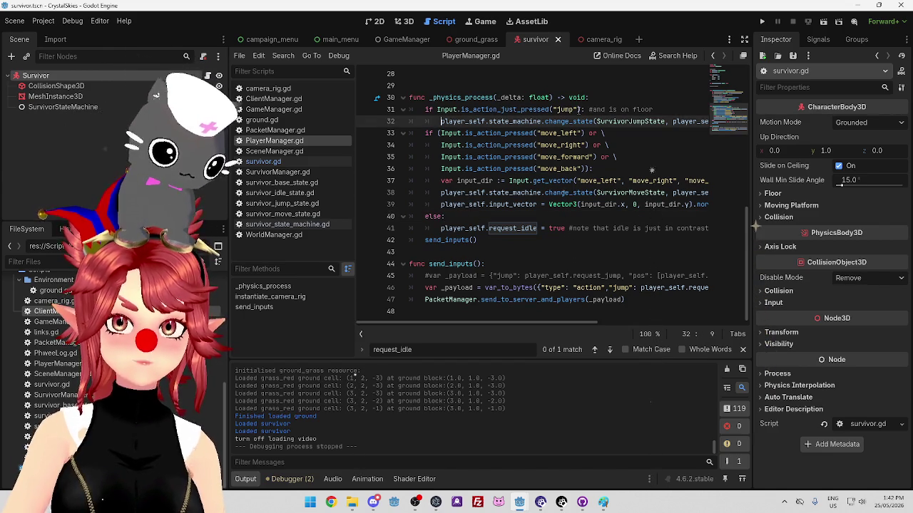
{"action": "left_click_drag", "start_coordinate": [441, 122], "coordinate": [698, 121]}
Replace the else branch's request_idle line with change_state(SurvivorIdleState, player_self).
{"action": "scroll", "coordinate": [523, 325], "scroll_direction": "left", "scroll_amount": 2}
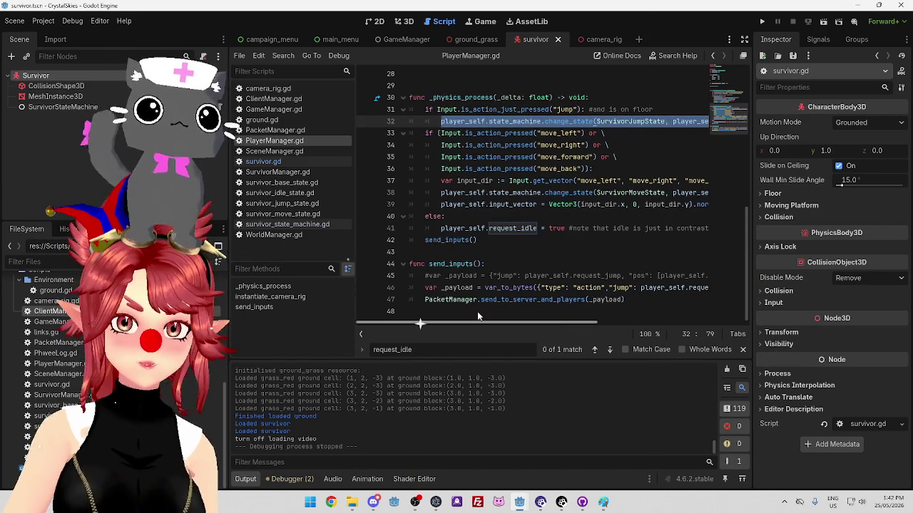
{"action": "left_click_drag", "start_coordinate": [440, 228], "coordinate": [727, 228]}
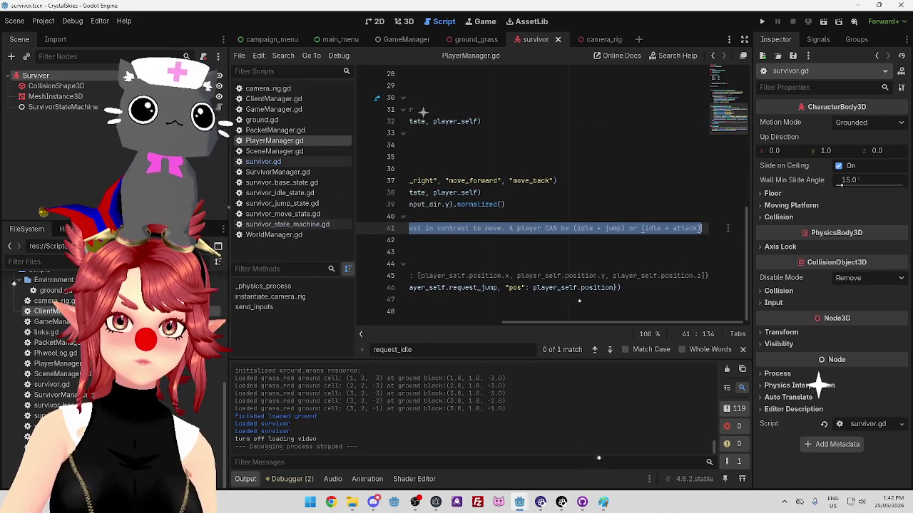
{"action": "key", "text": "ctrl+v"}
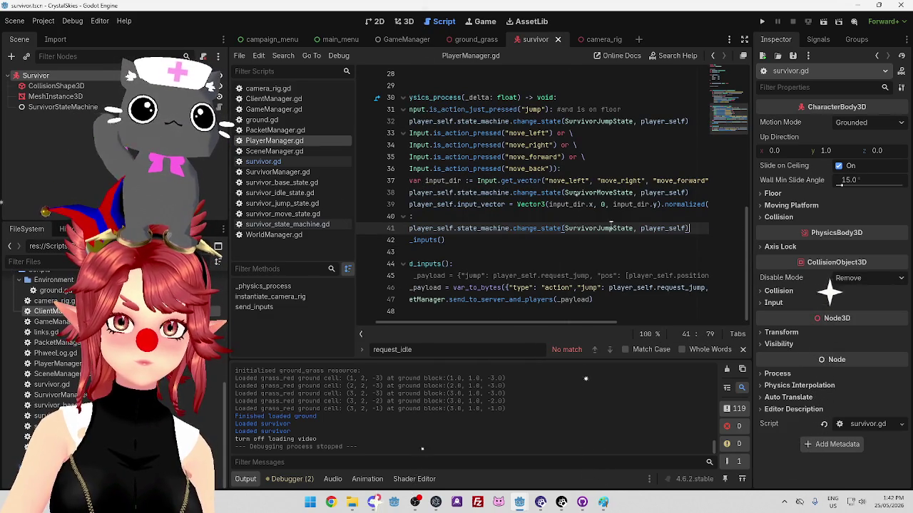
{"action": "left_click_drag", "start_coordinate": [597, 228], "coordinate": [613, 228]}
{"action": "type", "text": "Idle"}
{"action": "key", "text": "BackSpace"}
{"action": "key", "text": "BackSpace"}
{"action": "type", "text": "le"}
{"action": "left_click", "coordinate": [533, 252]}
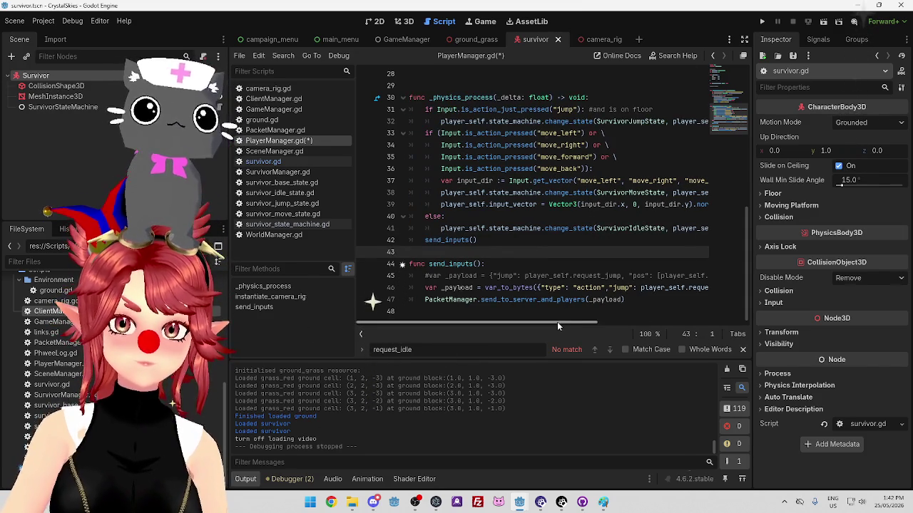
{"action": "left_click", "coordinate": [525, 240]}
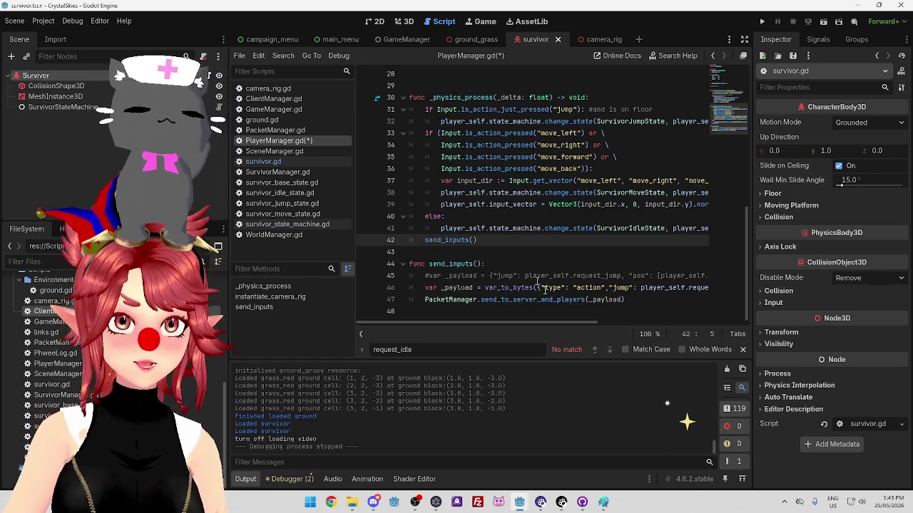
{"action": "mouse_move", "coordinate": [563, 322]}
{"action": "left_mouse_down"}
{"action": "mouse_move", "coordinate": [706, 323]}
{"action": "mouse_move", "coordinate": [542, 322]}
{"action": "left_mouse_up"}
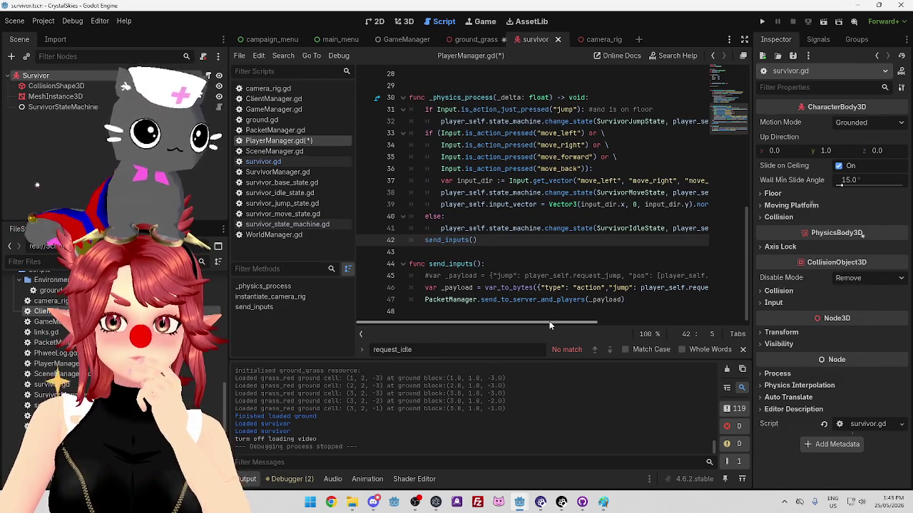
{"action": "mouse_move", "coordinate": [549, 321]}
{"action": "left_mouse_down"}
{"action": "mouse_move", "coordinate": [678, 331]}
{"action": "mouse_move", "coordinate": [560, 321]}
{"action": "left_mouse_up"}
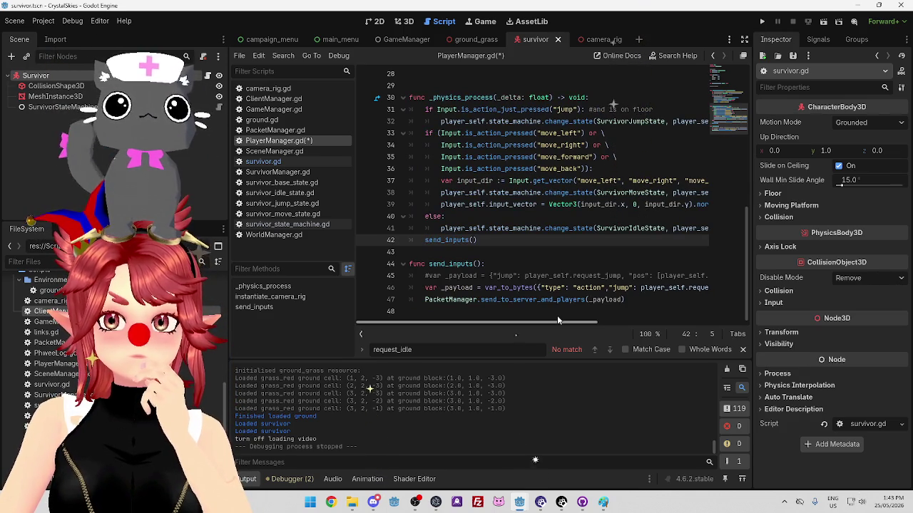
{"action": "mouse_move", "coordinate": [558, 321]}
{"action": "left_mouse_down"}
{"action": "mouse_move", "coordinate": [570, 325]}
{"action": "mouse_move", "coordinate": [559, 324]}
{"action": "left_mouse_up"}
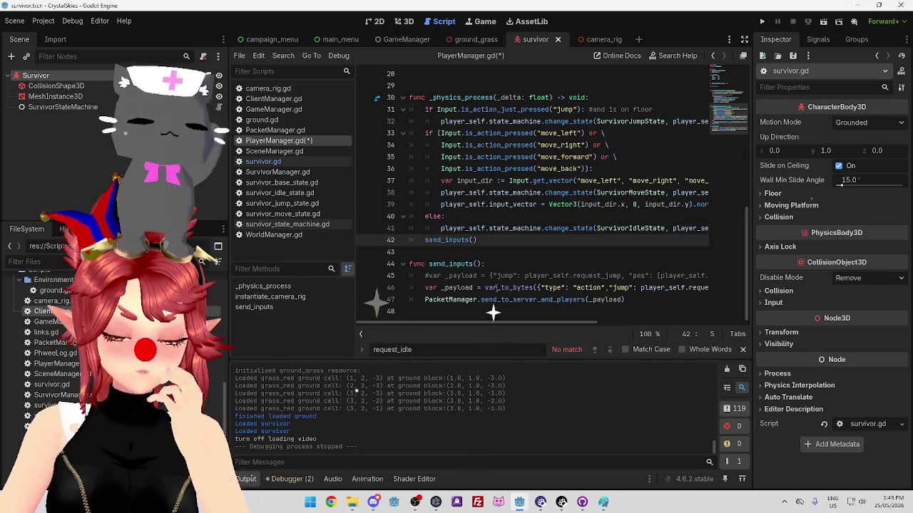
{"action": "mouse_move", "coordinate": [576, 305]}
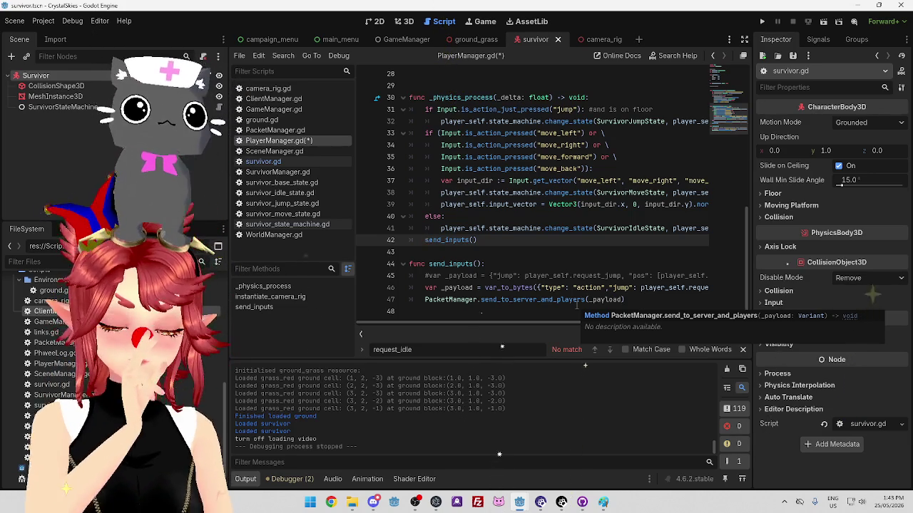
{"action": "left_click_drag", "start_coordinate": [488, 205], "coordinate": [569, 205]}
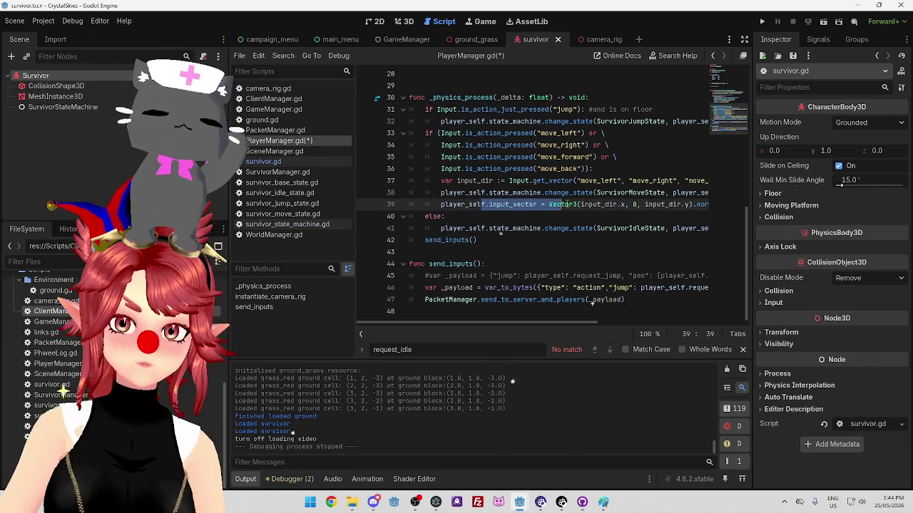
Save PlayerManager.gd and select the jump-input check on lines 31–32.
{"action": "mouse_move", "coordinate": [565, 206]}
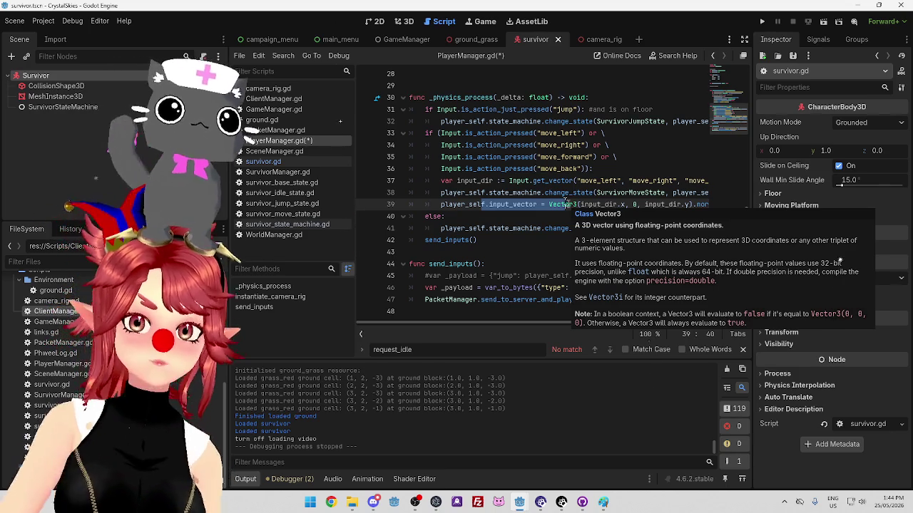
{"action": "left_click", "coordinate": [512, 256]}
{"action": "left_click", "coordinate": [535, 228]}
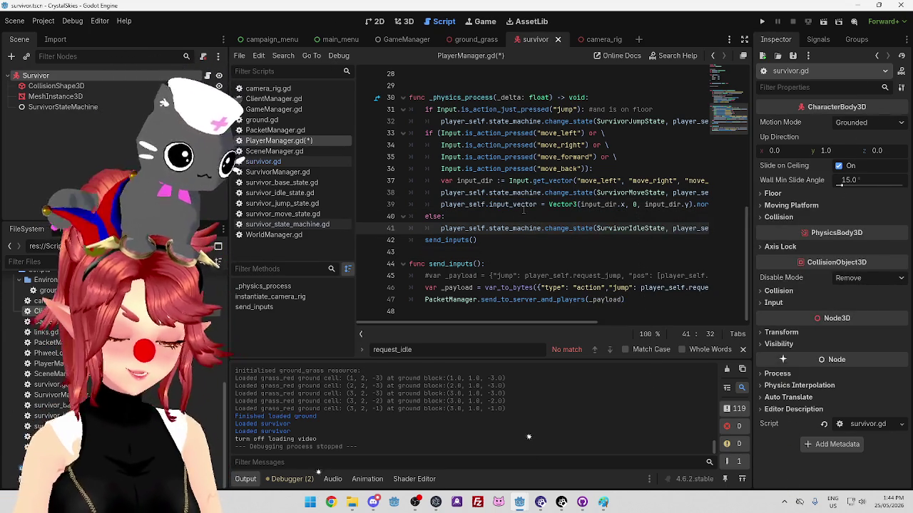
{"action": "key", "text": "ctrl+s"}
{"action": "left_click", "coordinate": [531, 181]}
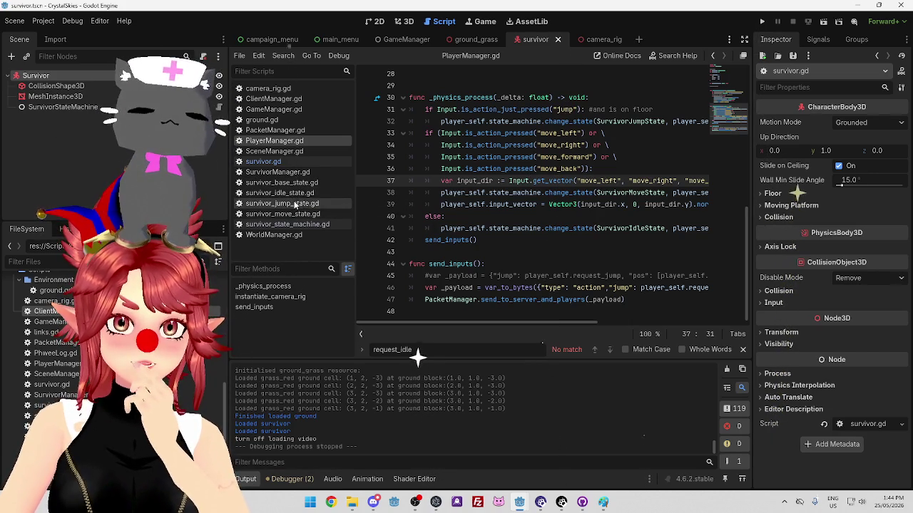
{"action": "left_click_drag", "start_coordinate": [427, 110], "coordinate": [695, 121]}
Cut the jump-input check and paste it into survivor_jump_state.gd below the class name.
{"action": "key", "text": "BackSpace"}
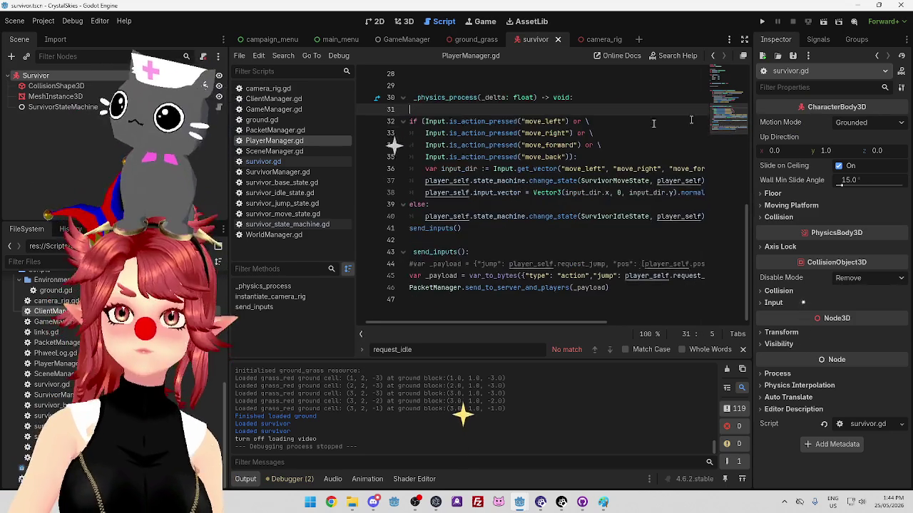
{"action": "left_click", "coordinate": [286, 203]}
{"action": "key", "text": "Return"}
{"action": "key", "text": "Return"}
{"action": "key", "text": "Return"}
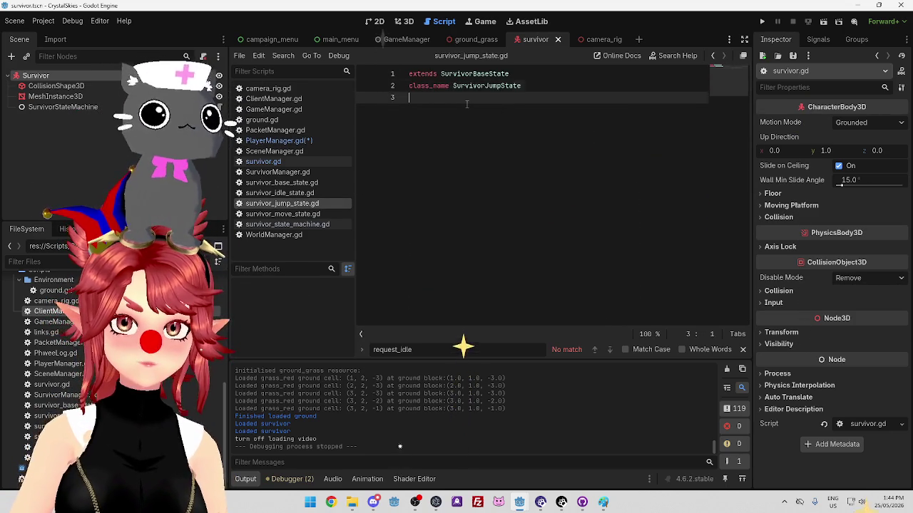
{"action": "key", "text": "ctrl+v"}
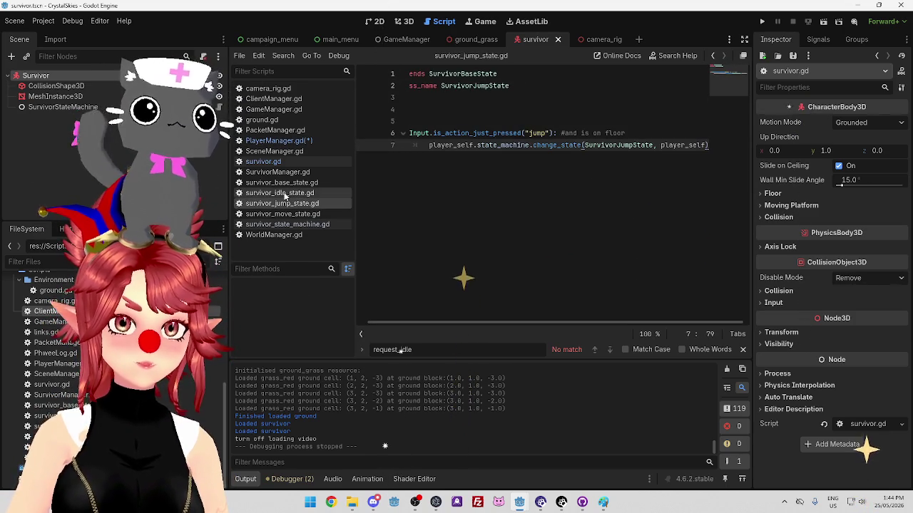
Add the physics_update signature copied from survivor_idle_state.gd and indent the jump check under it.
{"action": "left_click", "coordinate": [280, 192]}
{"action": "left_click_drag", "start_coordinate": [408, 109], "coordinate": [642, 104]}
{"action": "key", "text": "ctrl+c"}
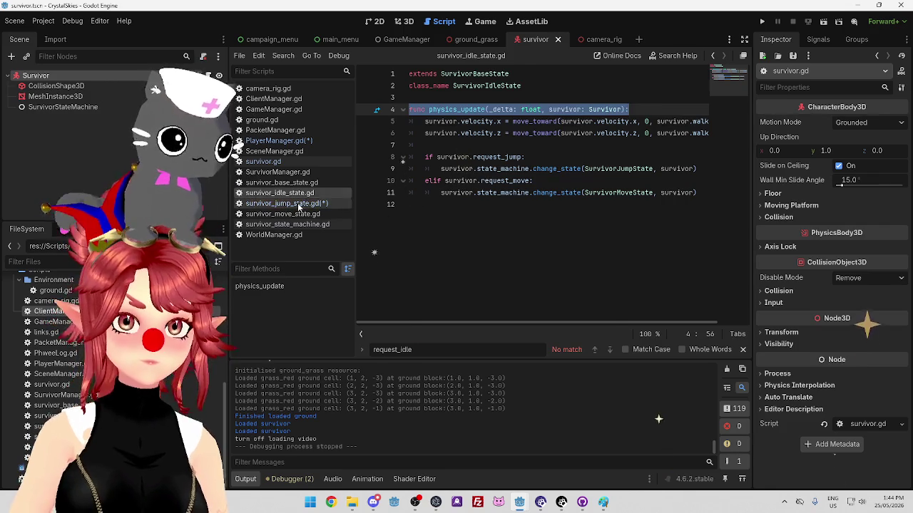
{"action": "left_click", "coordinate": [297, 203]}
{"action": "left_click", "coordinate": [473, 120]}
{"action": "key", "text": "ctrl+v"}
{"action": "left_click_drag", "start_coordinate": [409, 121], "coordinate": [690, 156]}
{"action": "key", "text": "Tab"}
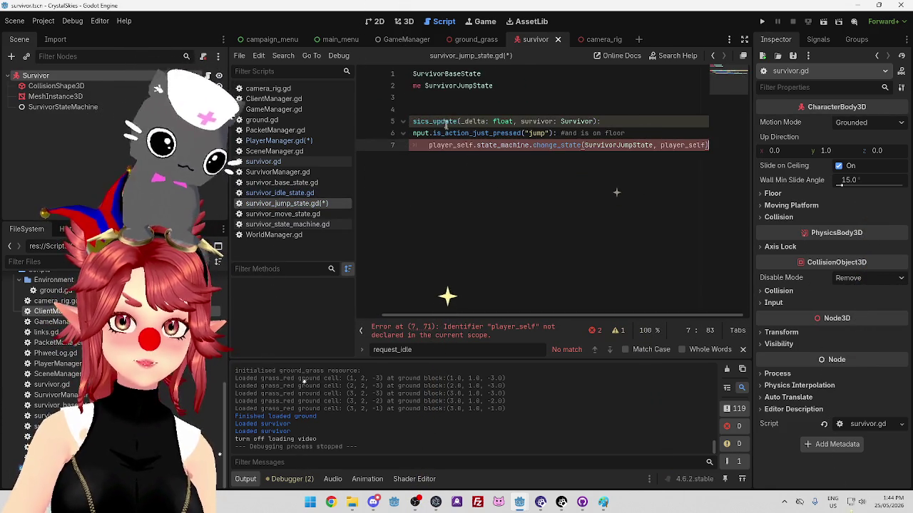
Replace the first player_self on line 7 with the survivor parameter.
{"action": "left_click_drag", "start_coordinate": [494, 317], "coordinate": [470, 317]}
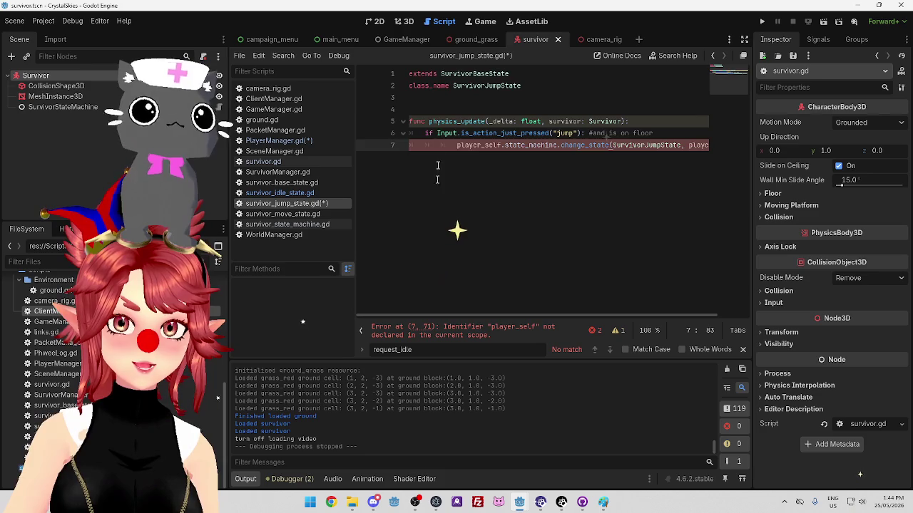
{"action": "left_click", "coordinate": [446, 121]}
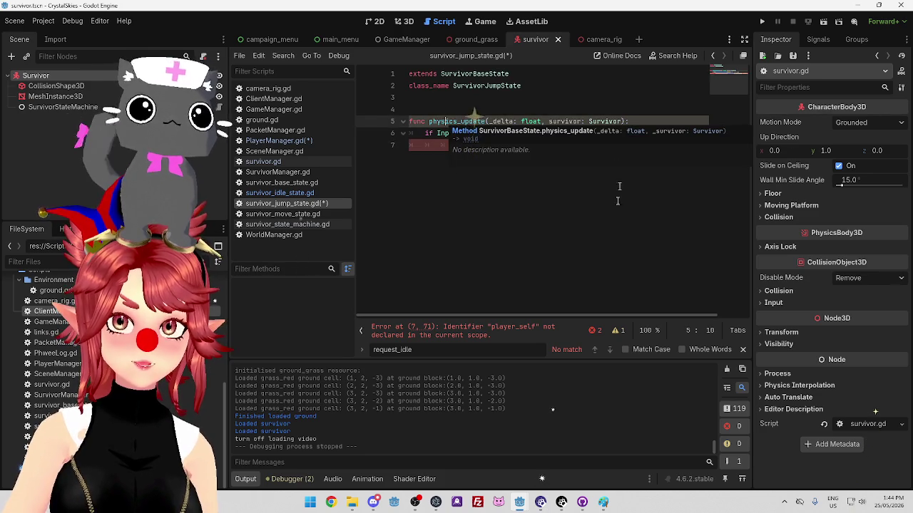
{"action": "left_click", "coordinate": [540, 161]}
{"action": "left_click_drag", "start_coordinate": [539, 316], "coordinate": [514, 316]}
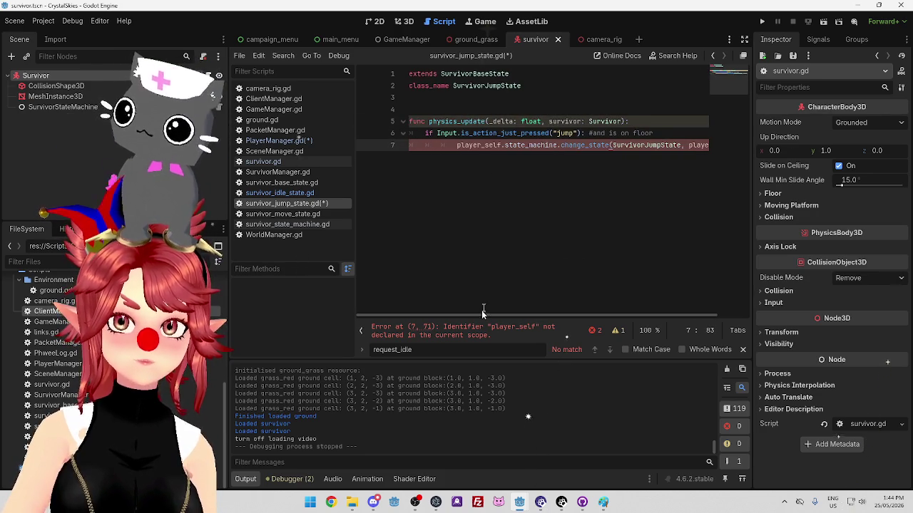
{"action": "left_click", "coordinate": [559, 121]}
{"action": "double_click", "coordinate": [559, 121]}
{"action": "key", "text": "ctrl+c"}
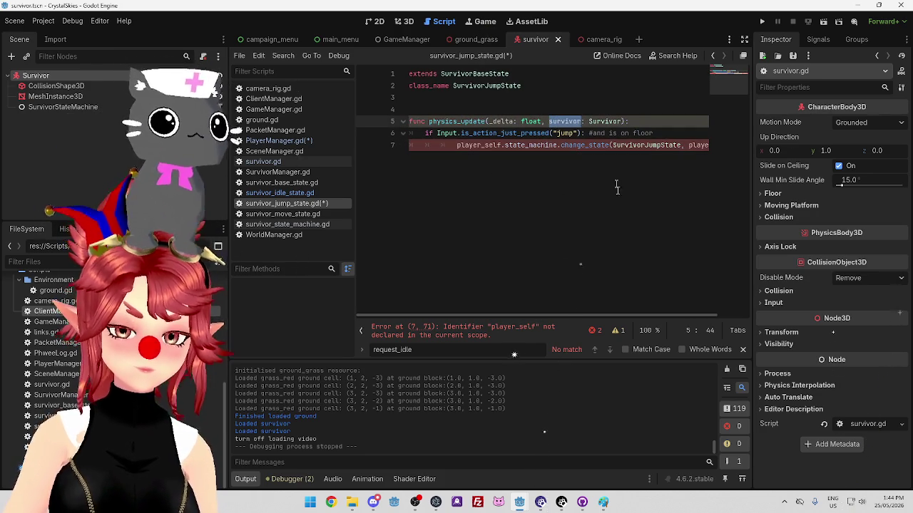
{"action": "double_click", "coordinate": [459, 145]}
{"action": "key", "text": "ctrl+v"}
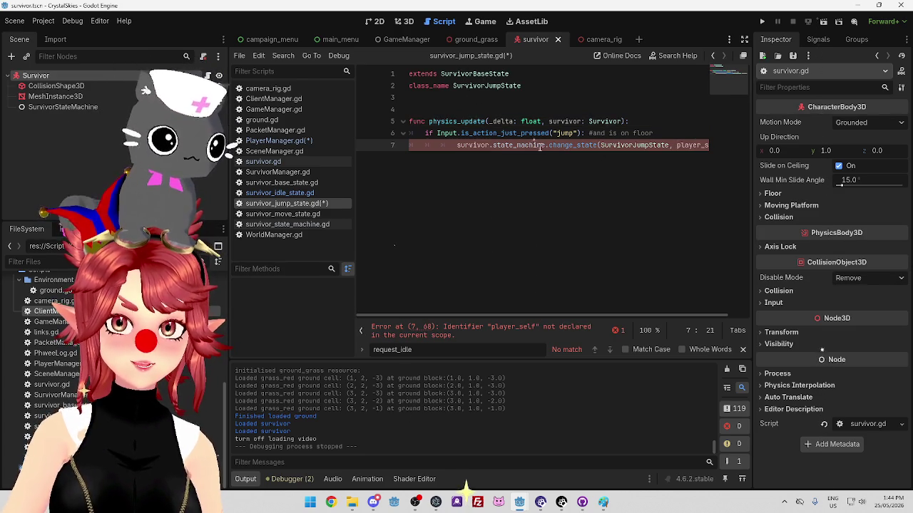
Rewrite line 7 as SurvivorStateMachine.change_state(SurvivorJumpState, survivor).
{"action": "left_click_drag", "start_coordinate": [545, 145], "coordinate": [456, 145]}
{"action": "type", "text": "Surv"}
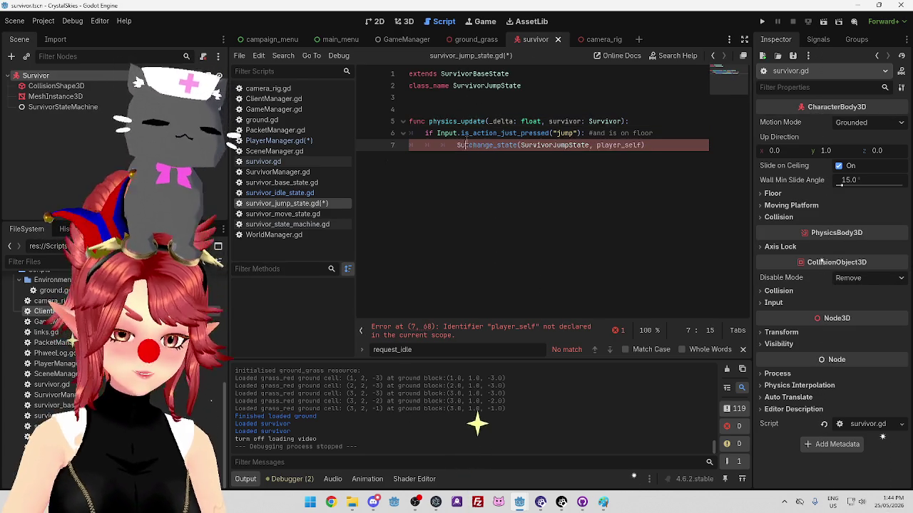
{"action": "type", "text": "iv."}
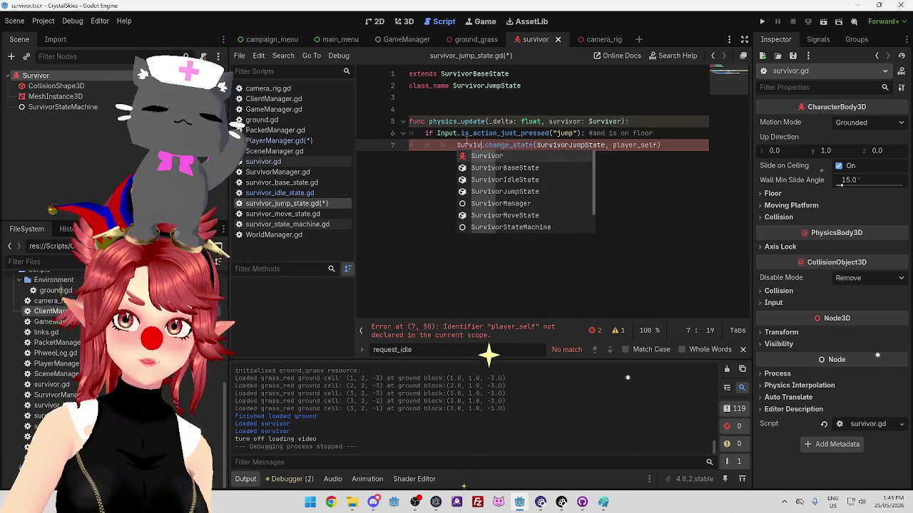
{"action": "key", "text": "Up"}
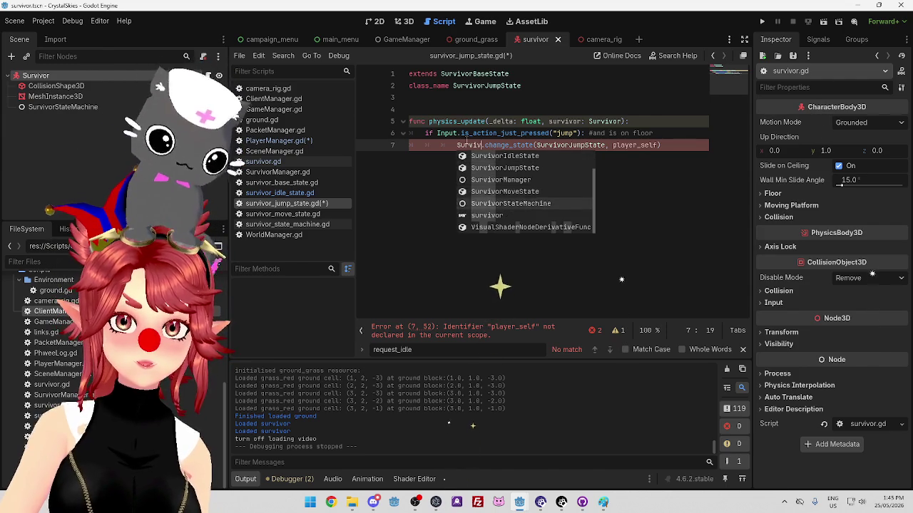
{"action": "key", "text": "Return"}
{"action": "left_click", "coordinate": [642, 168]}
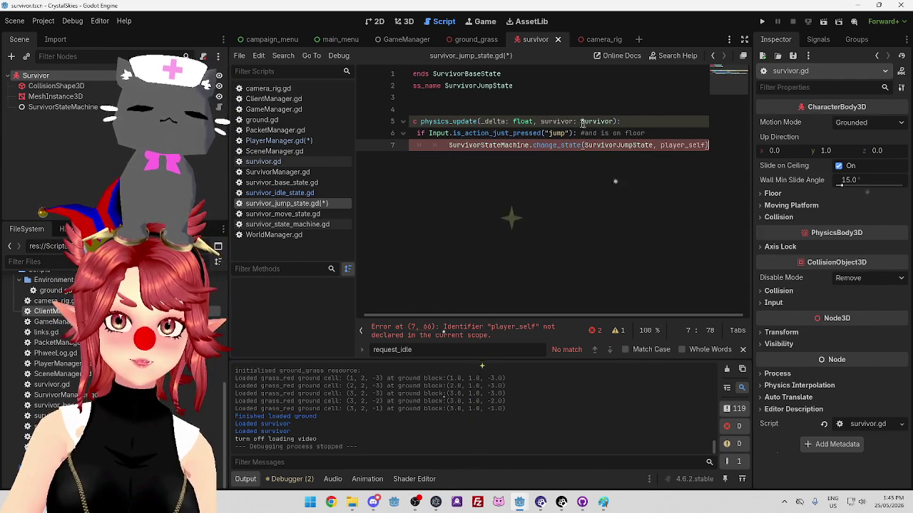
{"action": "left_click_drag", "start_coordinate": [541, 121], "coordinate": [564, 122]}
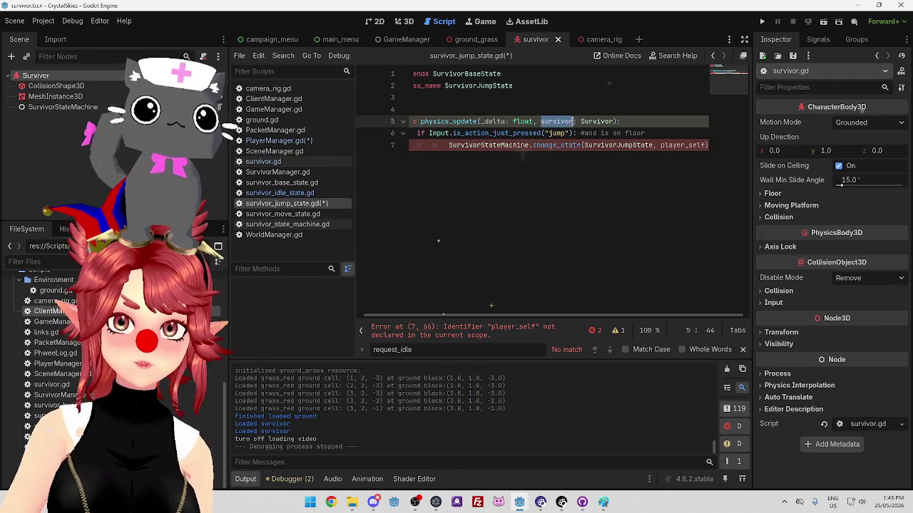
{"action": "left_click_drag", "start_coordinate": [662, 146], "coordinate": [704, 146]}
{"action": "key", "text": "ctrl+v"}
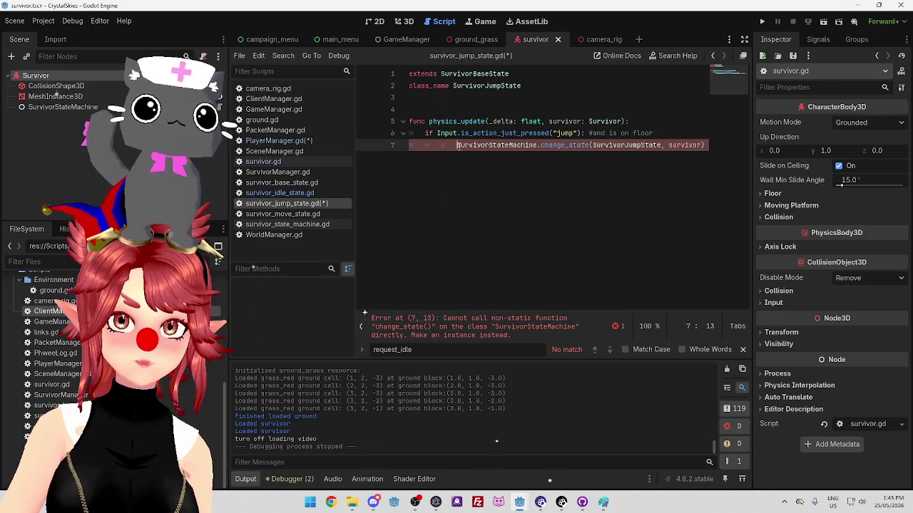
{"action": "left_click_drag", "start_coordinate": [457, 146], "coordinate": [537, 146]}
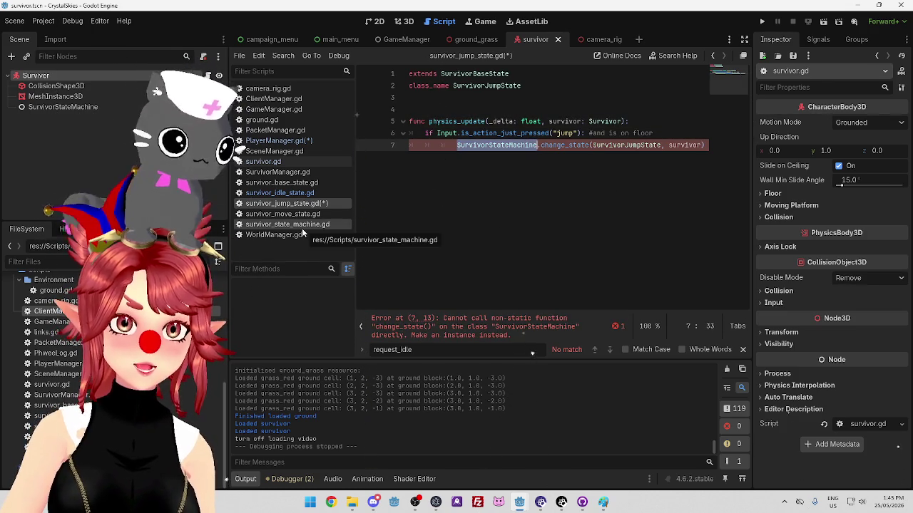
Check change_state in the state machine and base state scripts, dedent line 7, and select SurvivorStateMachine.
{"action": "left_click", "coordinate": [300, 225]}
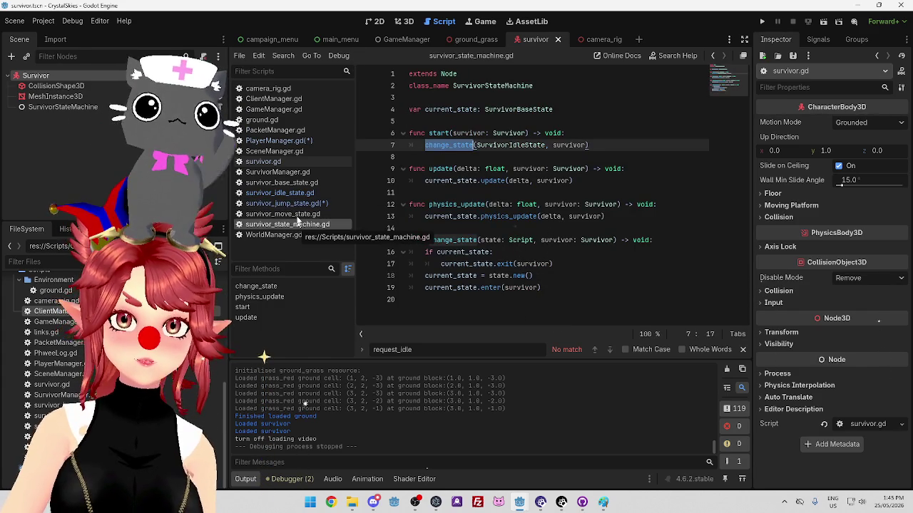
{"action": "left_click", "coordinate": [298, 205]}
{"action": "left_click", "coordinate": [457, 144]}
{"action": "key", "text": "BackSpace"}
{"action": "key", "text": "End"}
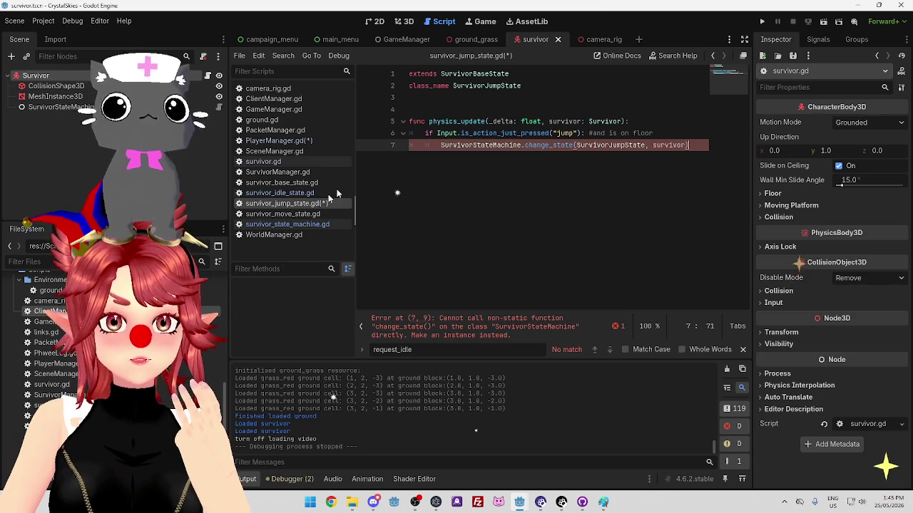
{"action": "left_click", "coordinate": [300, 183]}
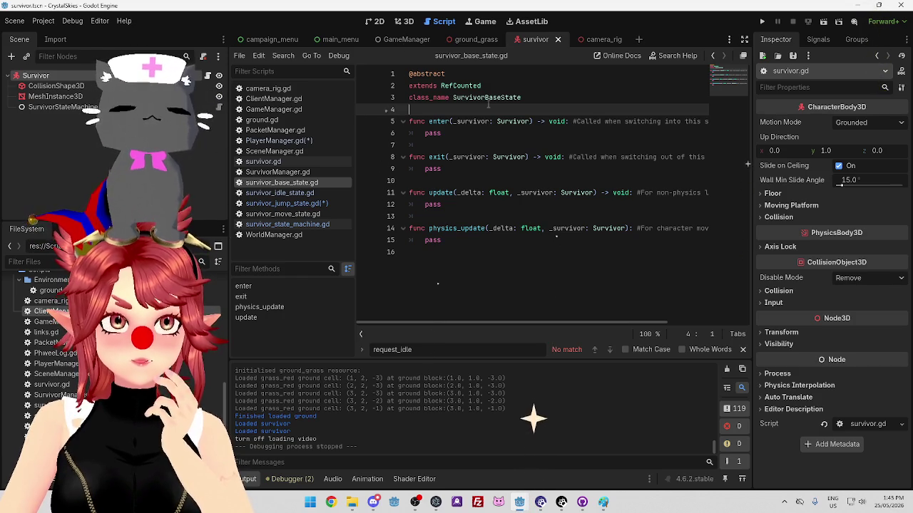
{"action": "left_click", "coordinate": [292, 224]}
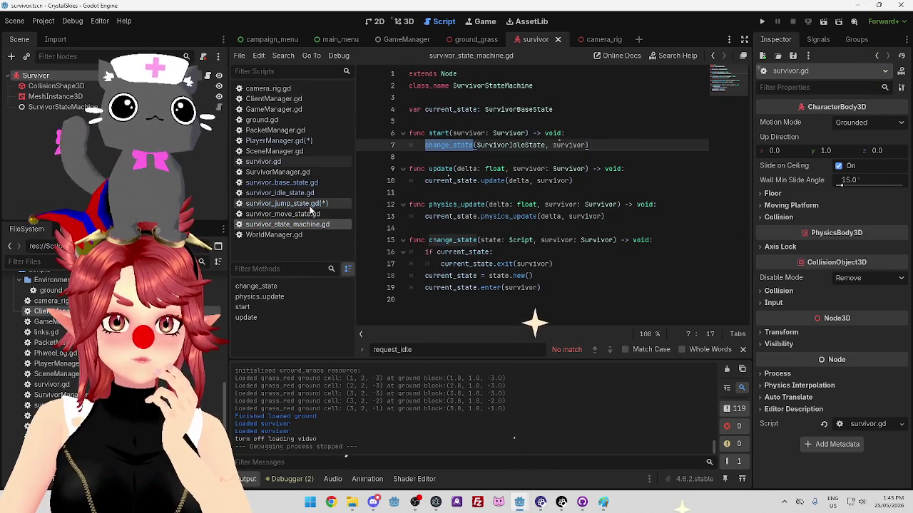
{"action": "left_click", "coordinate": [311, 205]}
{"action": "left_click_drag", "start_coordinate": [441, 145], "coordinate": [522, 145]}
Type survivor in place of SurvivorStateMachine on line 7 and check survivor.gd's variables.
{"action": "type", "text": "survivor.change_state(SurvivorJumpState, survivor"}
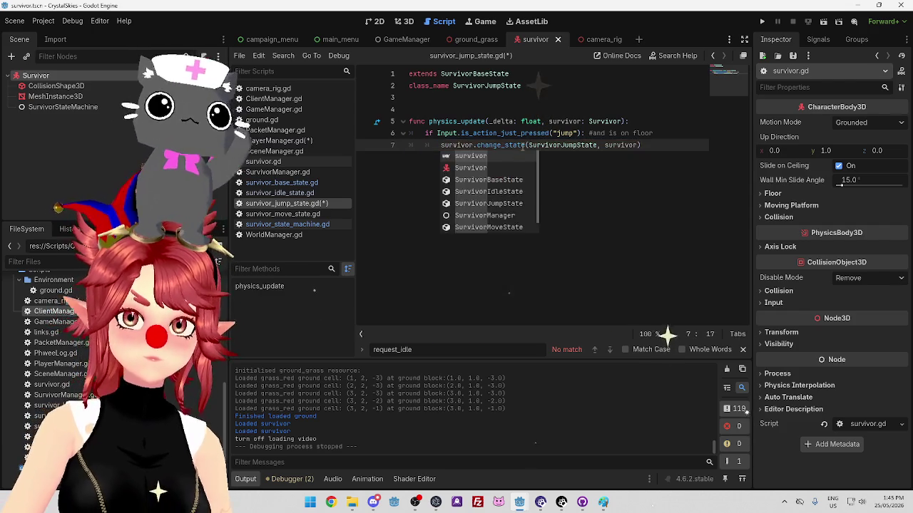
{"action": "left_click", "coordinate": [525, 145]}
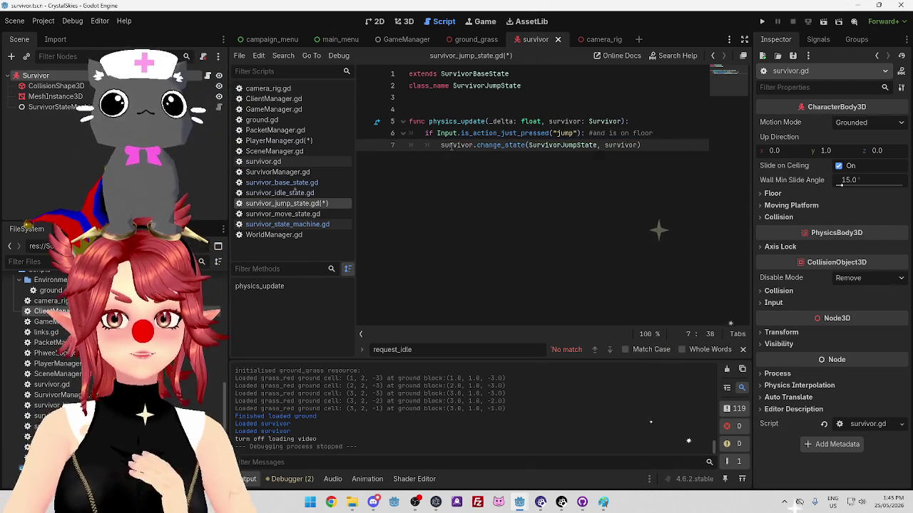
{"action": "left_click", "coordinate": [263, 161]}
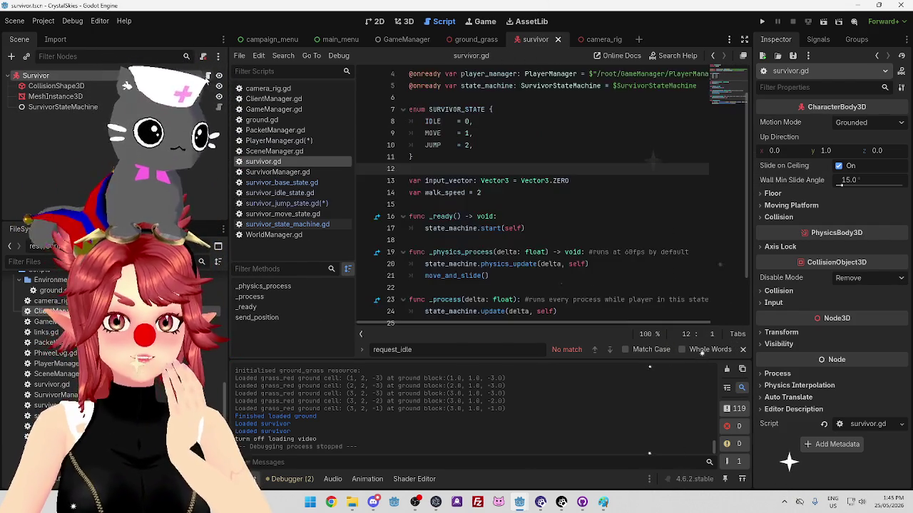
{"action": "scroll", "coordinate": [511, 193], "scroll_direction": "down", "scroll_amount": 3}
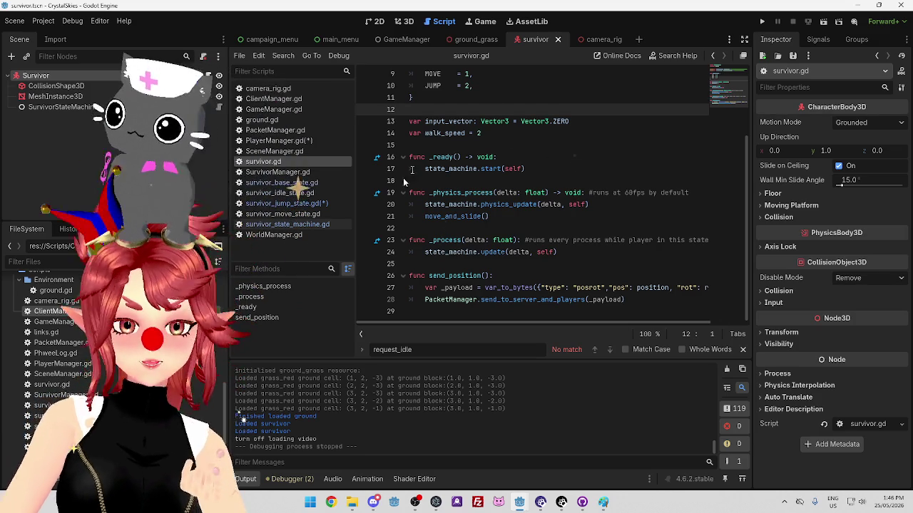
{"action": "left_click", "coordinate": [327, 202]}
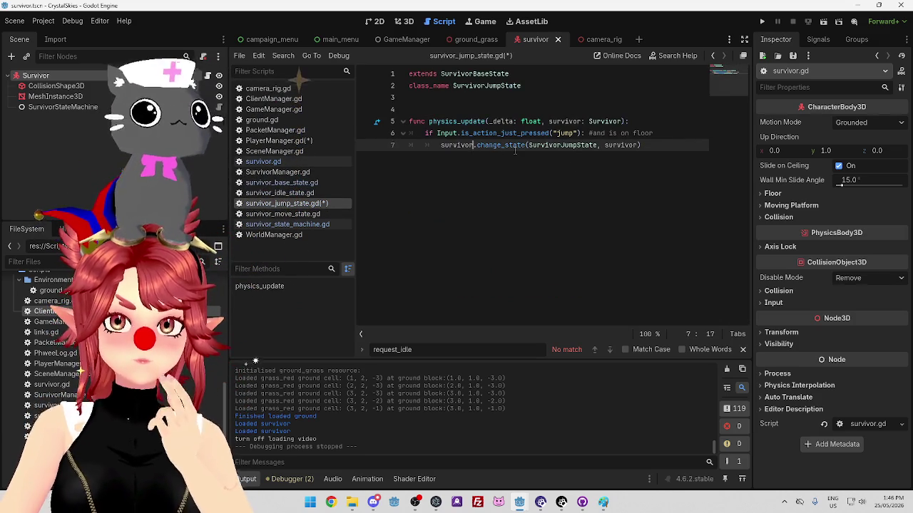
Complete line 7 as survivor.survivor_state_machine.change_state(SurvivorJumpState, survivor) and save.
{"action": "left_click", "coordinate": [477, 145]}
{"action": "type", "text": "surviv"}
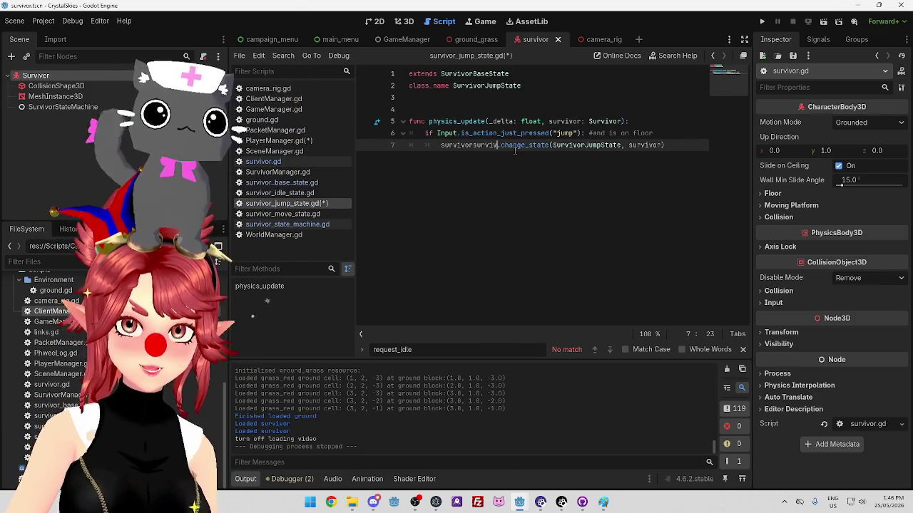
{"action": "key", "text": "BackSpace"}
{"action": "key", "text": "BackSpace"}
{"action": "key", "text": "BackSpace"}
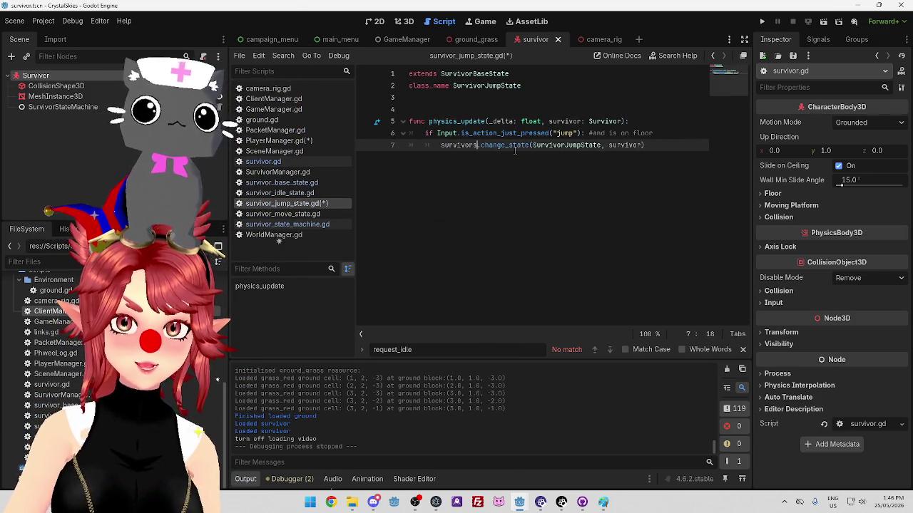
{"action": "type", "text": ".survivor_"}
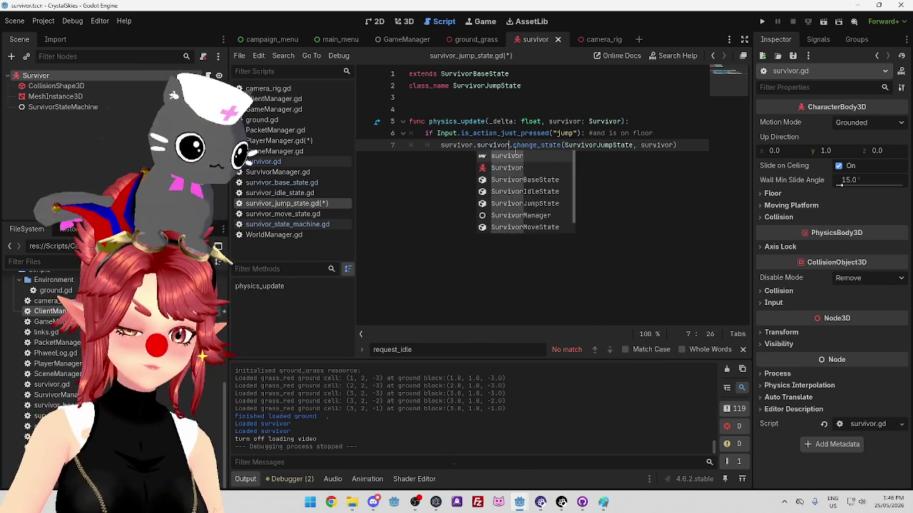
{"action": "type", "text": "st"}
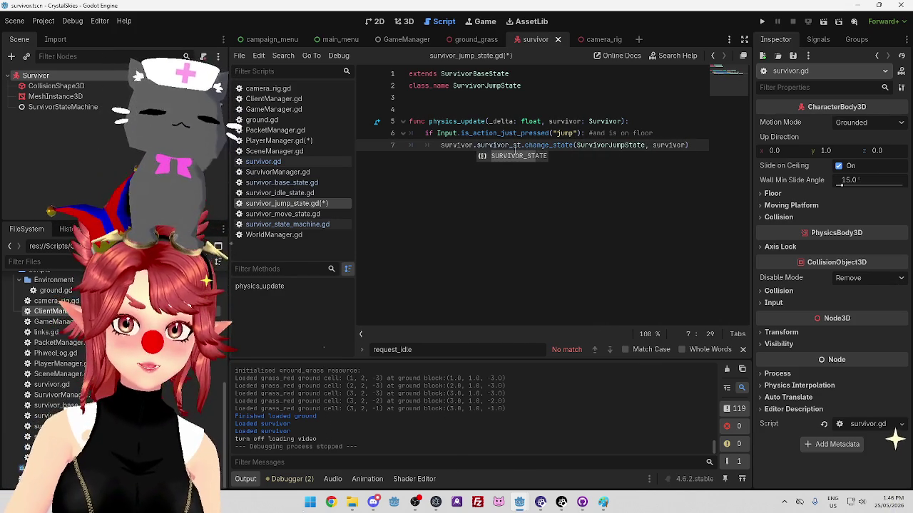
{"action": "type", "text": "ate"}
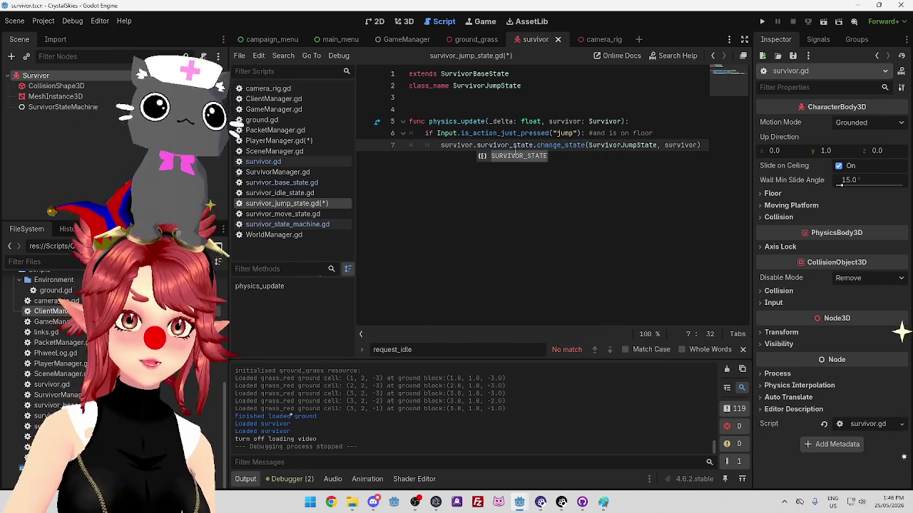
{"action": "type", "text": "."}
{"action": "type", "text": "machine"}
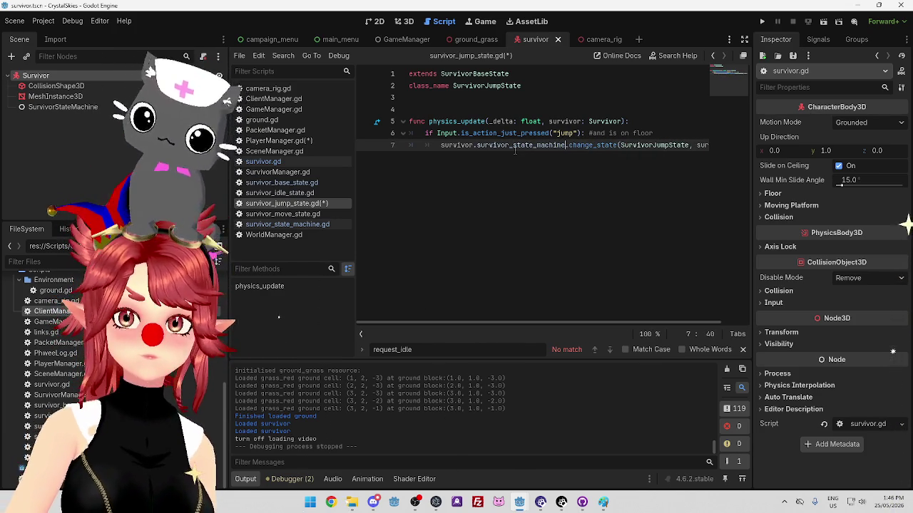
{"action": "key", "text": "End"}
{"action": "mouse_move", "coordinate": [551, 323]}
{"action": "left_mouse_down"}
{"action": "mouse_move", "coordinate": [480, 308]}
{"action": "mouse_move", "coordinate": [601, 325]}
{"action": "mouse_move", "coordinate": [459, 286]}
{"action": "left_mouse_up"}
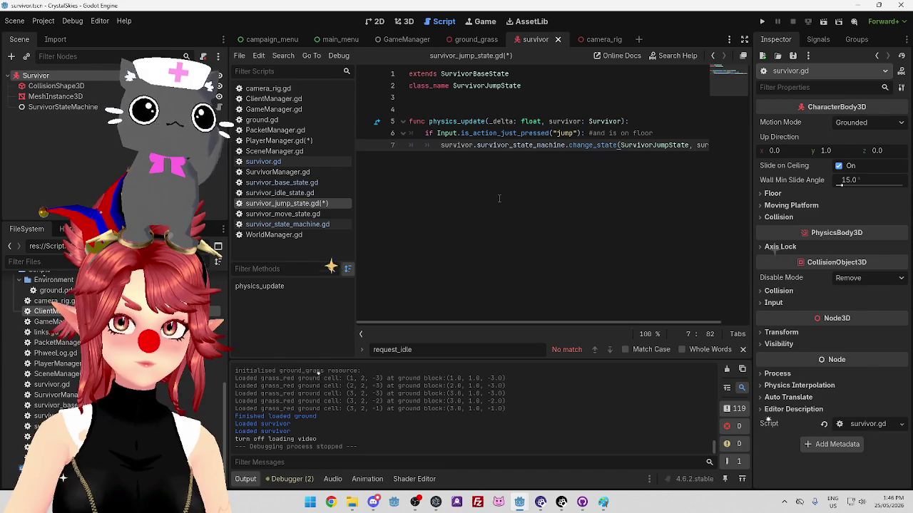
{"action": "scroll", "coordinate": [496, 177], "scroll_direction": "right", "scroll_amount": 1}
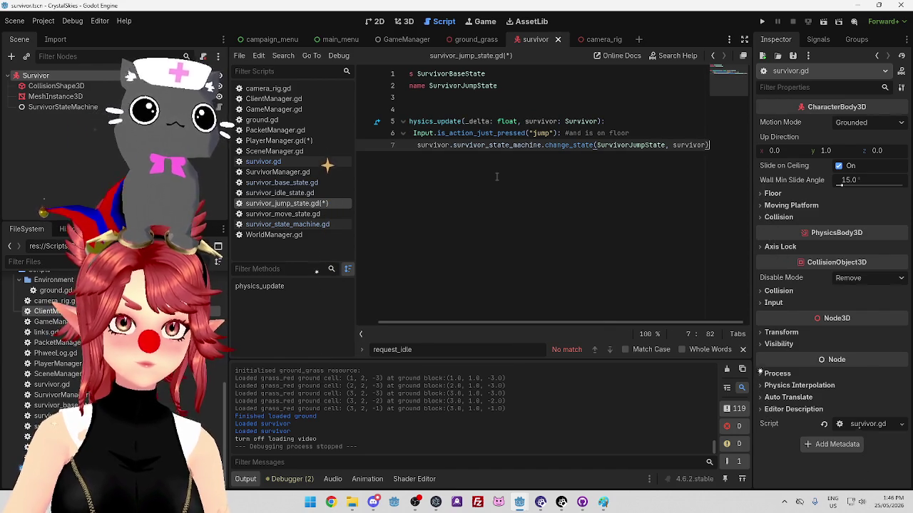
{"action": "key", "text": "ctrl+s"}
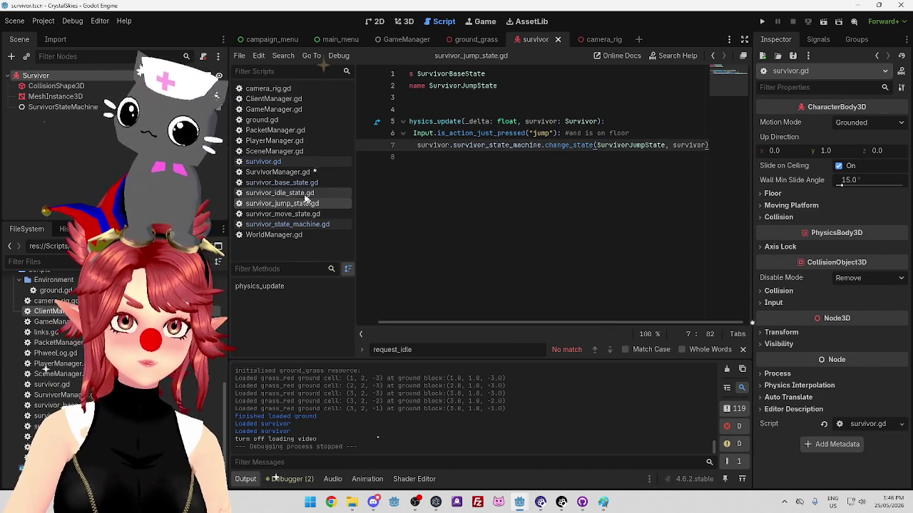
Copy the jump-input check lines 6–7 and paste them after line 12 of survivor_idle_state.gd.
{"action": "left_click", "coordinate": [300, 192]}
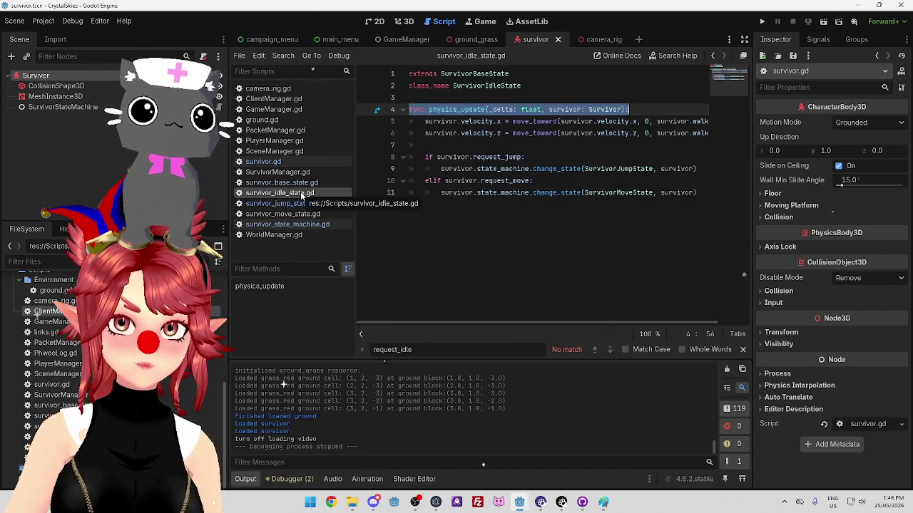
{"action": "left_click", "coordinate": [299, 204]}
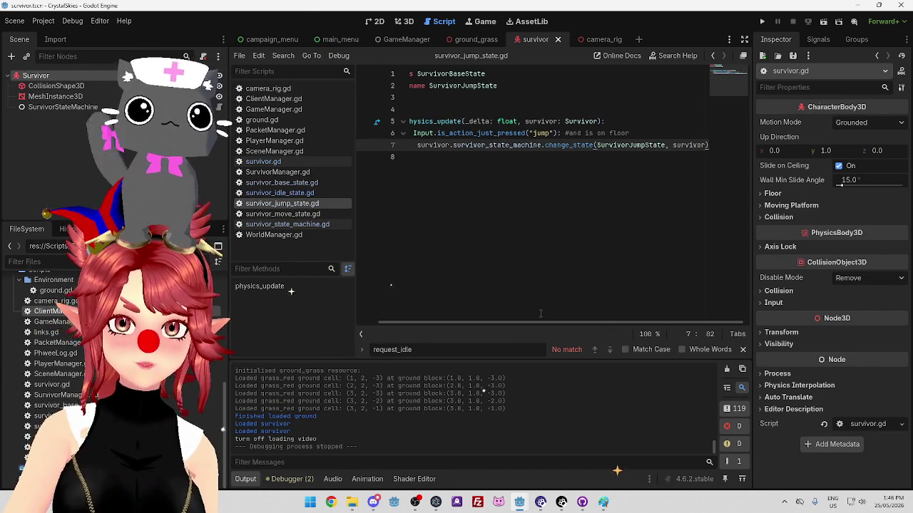
{"action": "mouse_move", "coordinate": [536, 328]}
{"action": "left_mouse_down"}
{"action": "mouse_move", "coordinate": [411, 129]}
{"action": "mouse_move", "coordinate": [735, 143]}
{"action": "mouse_move", "coordinate": [699, 150]}
{"action": "left_mouse_up"}
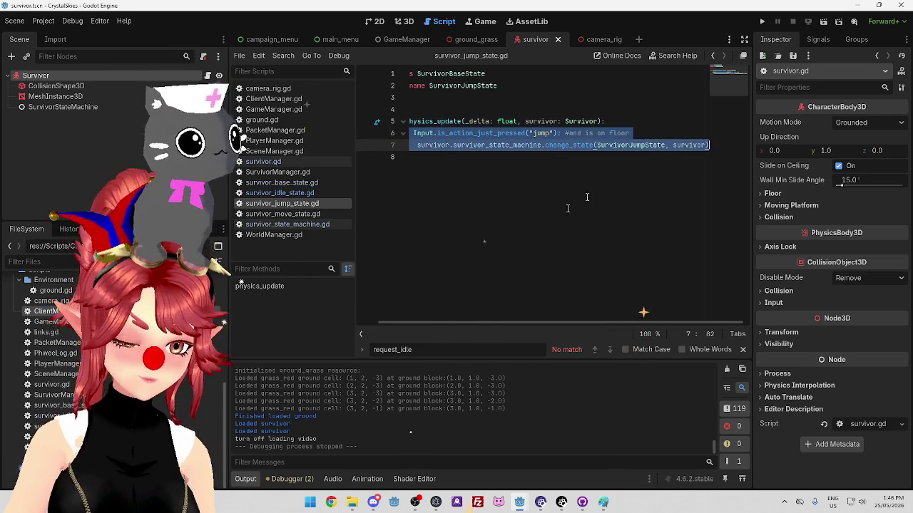
{"action": "left_click", "coordinate": [307, 196]}
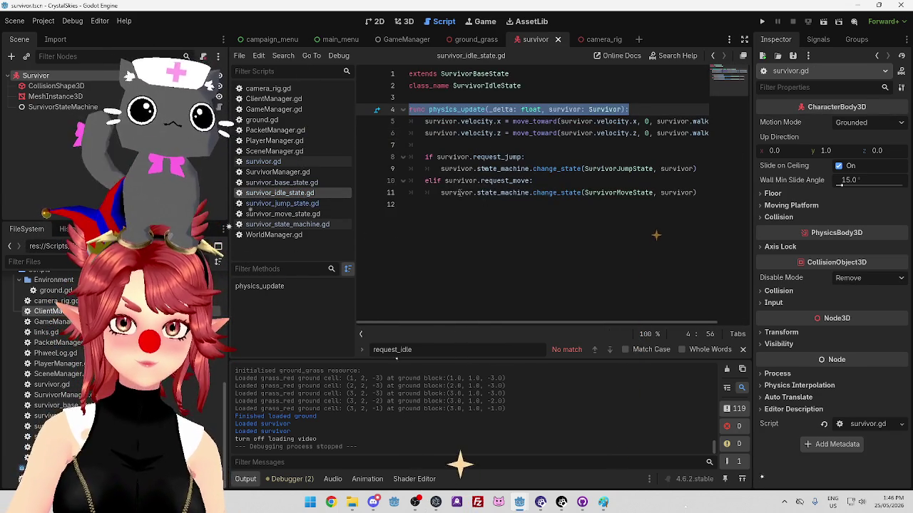
{"action": "left_click", "coordinate": [463, 205]}
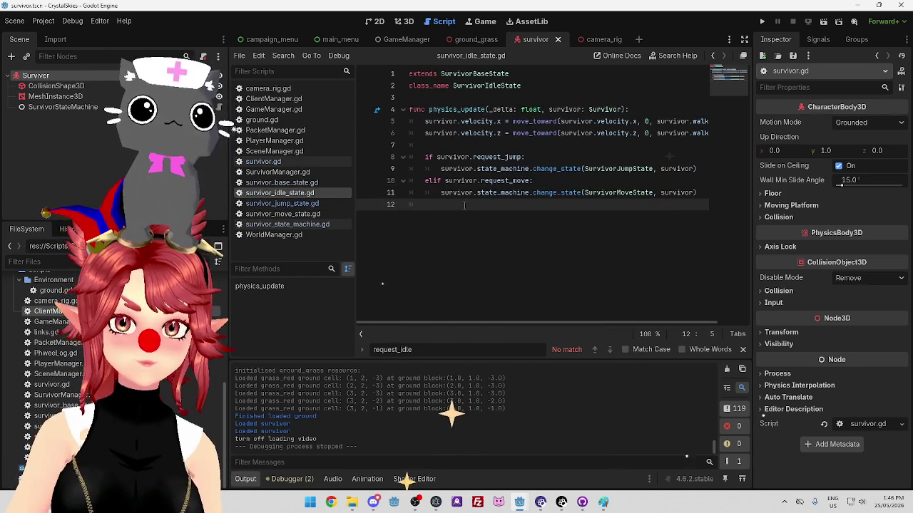
{"action": "key", "text": "Return"}
{"action": "type", "text": "if Input.is_action_just_pressed(\"jump\"): #and is on floor \t\tsurvivor.survivor_state_machine.change_state(SurvivorJumpState, survivor)"}
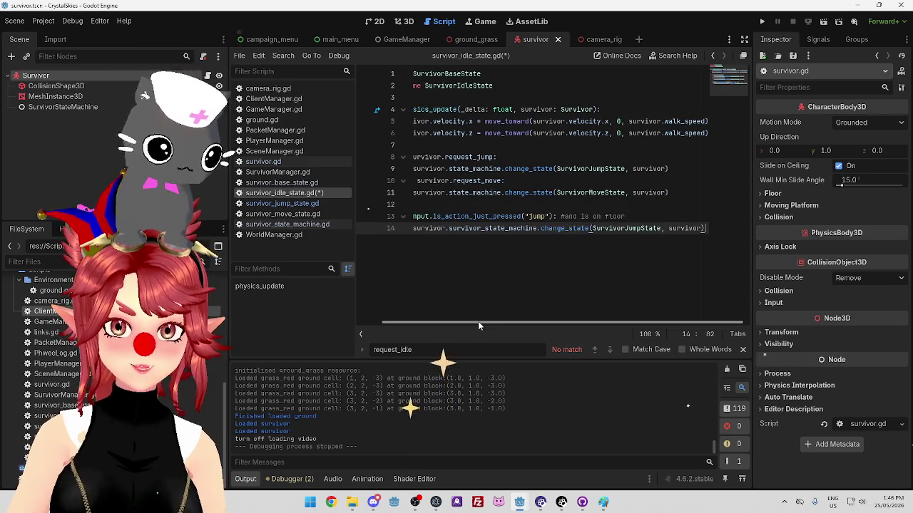
Start an elif line below the pasted check and select the jump input condition.
{"action": "left_click_drag", "start_coordinate": [479, 326], "coordinate": [454, 326]}
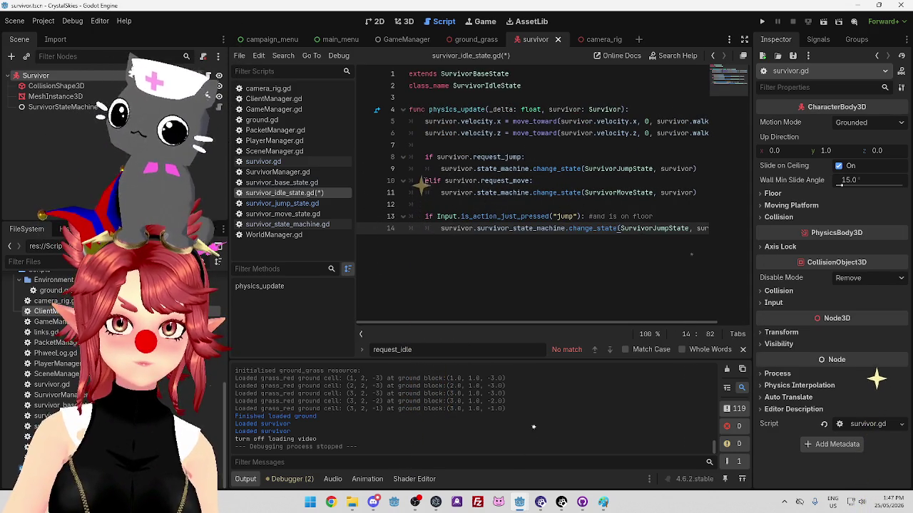
{"action": "double_click", "coordinate": [431, 181]}
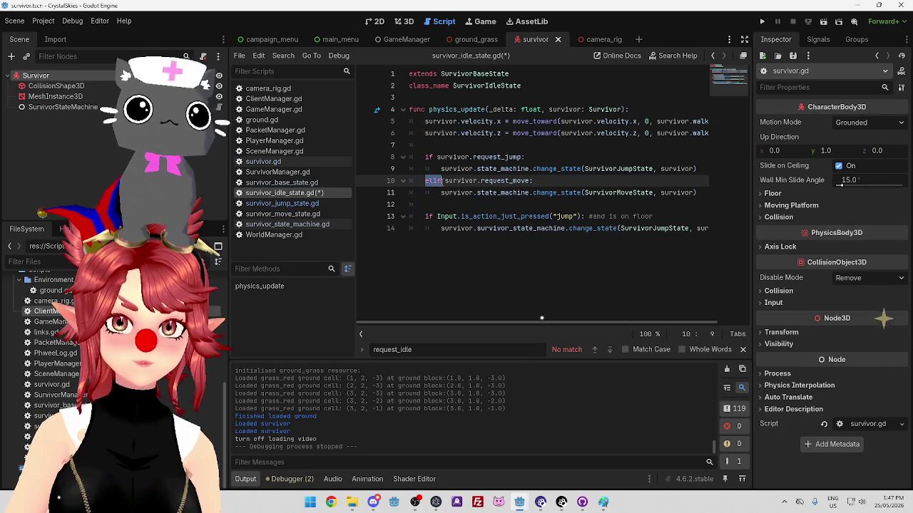
{"action": "left_click", "coordinate": [427, 242]}
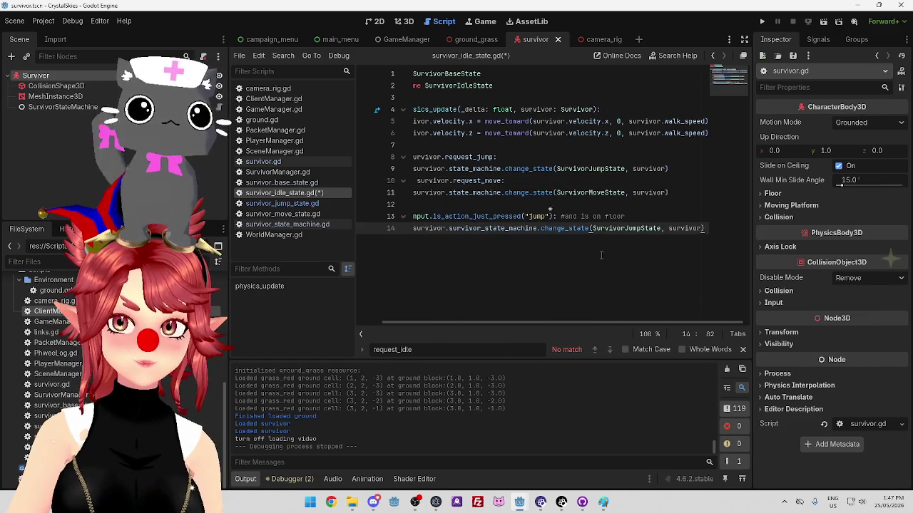
{"action": "key", "text": "Return"}
{"action": "type", "text": "elif"}
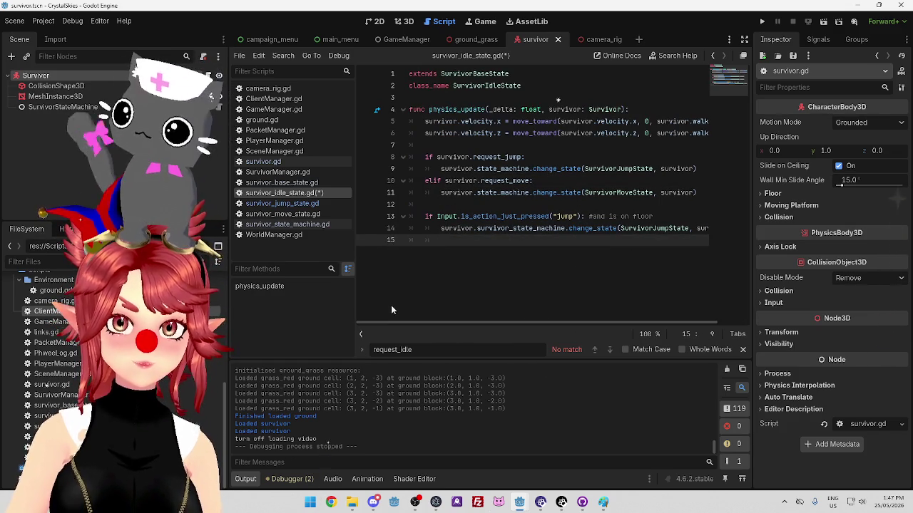
{"action": "mouse_move", "coordinate": [437, 216]}
{"action": "left_mouse_down"}
{"action": "mouse_move", "coordinate": [605, 216]}
{"action": "mouse_move", "coordinate": [585, 216]}
{"action": "left_mouse_up"}
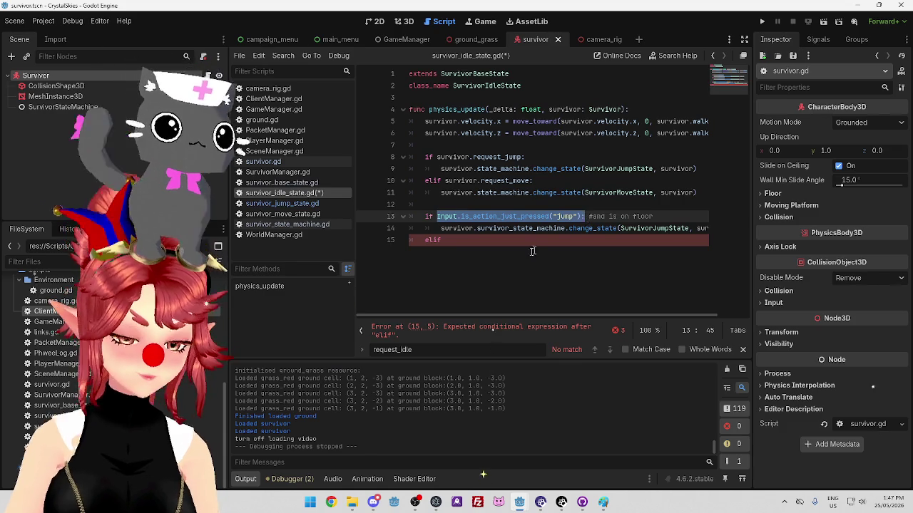
Add an elif Input.is_action_just_pressed("move") condition on line 15.
{"action": "key", "text": "ctrl+c"}
{"action": "left_click", "coordinate": [504, 243]}
{"action": "key", "text": "ctrl+v"}
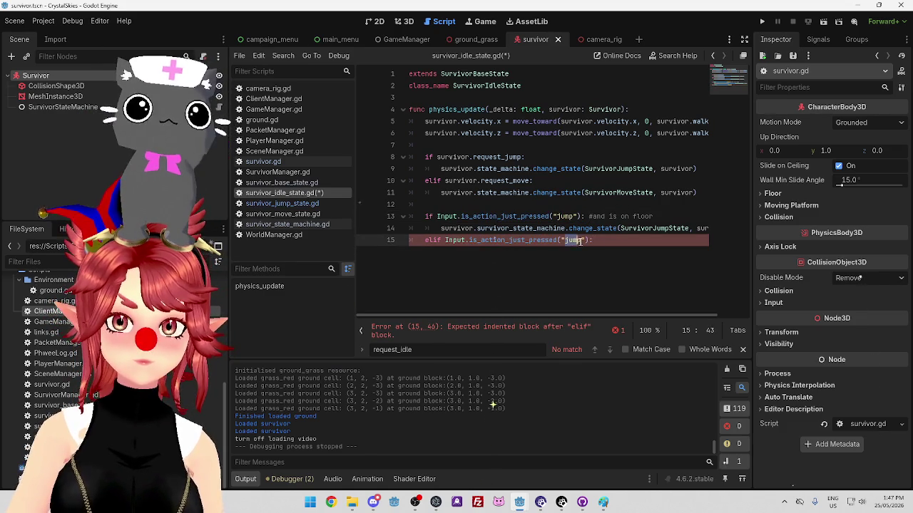
{"action": "type", "text": "move"}
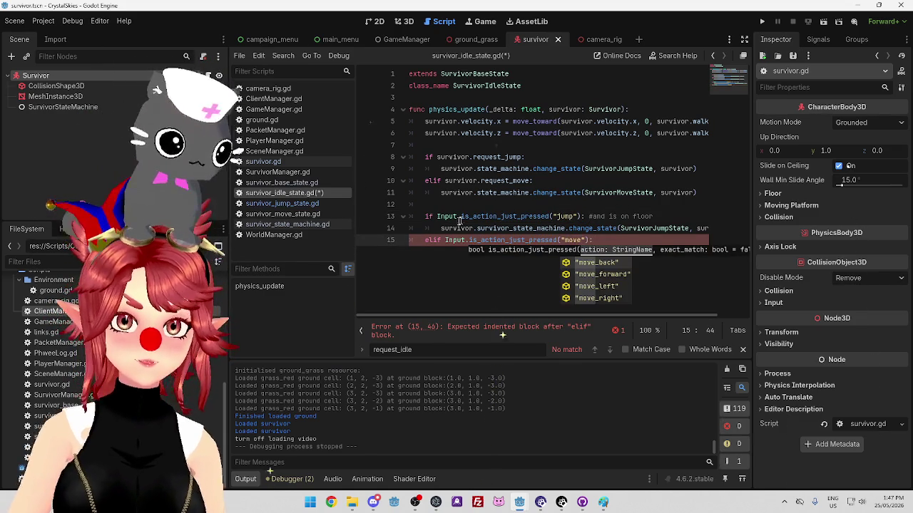
{"action": "key", "text": "Escape"}
{"action": "left_click_drag", "start_coordinate": [440, 229], "coordinate": [717, 233]}
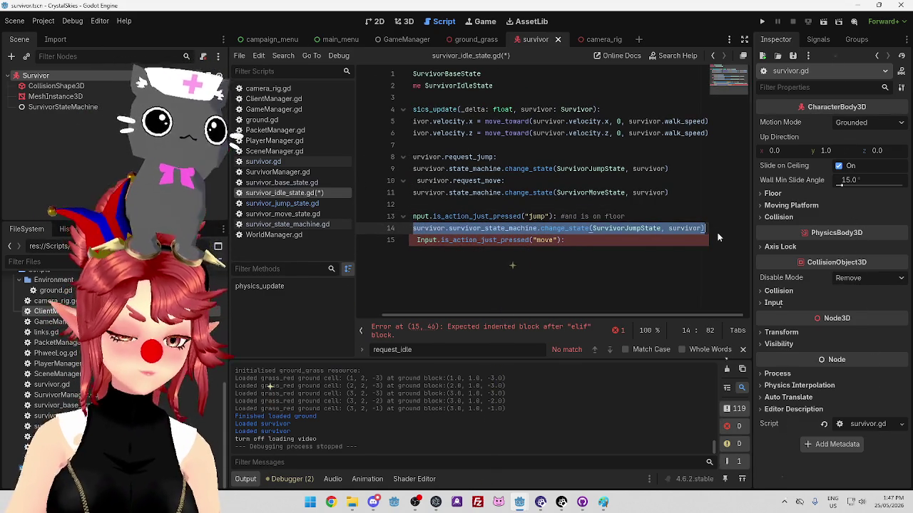
Add a change_state(SurvivorMoveState, survivor) call under the move branch and save the idle script.
{"action": "left_click", "coordinate": [625, 243]}
{"action": "key", "text": "Return"}
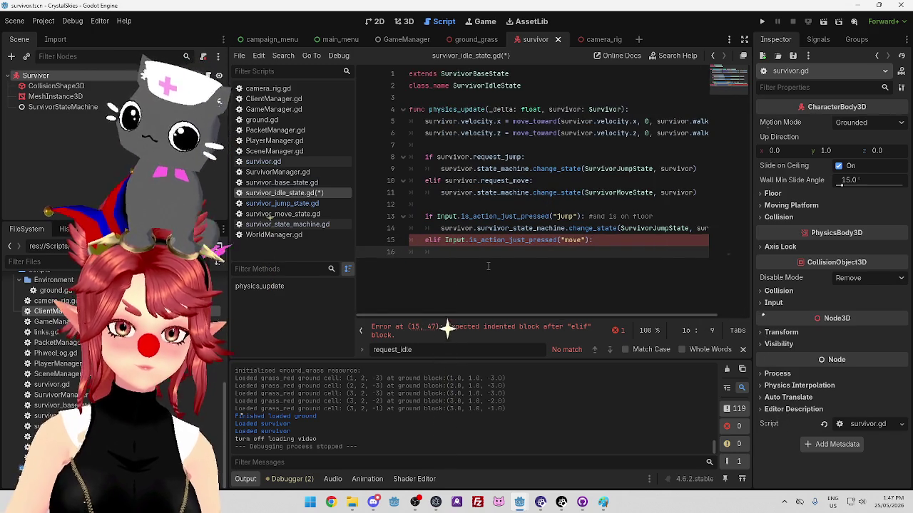
{"action": "key", "text": "ctrl+v"}
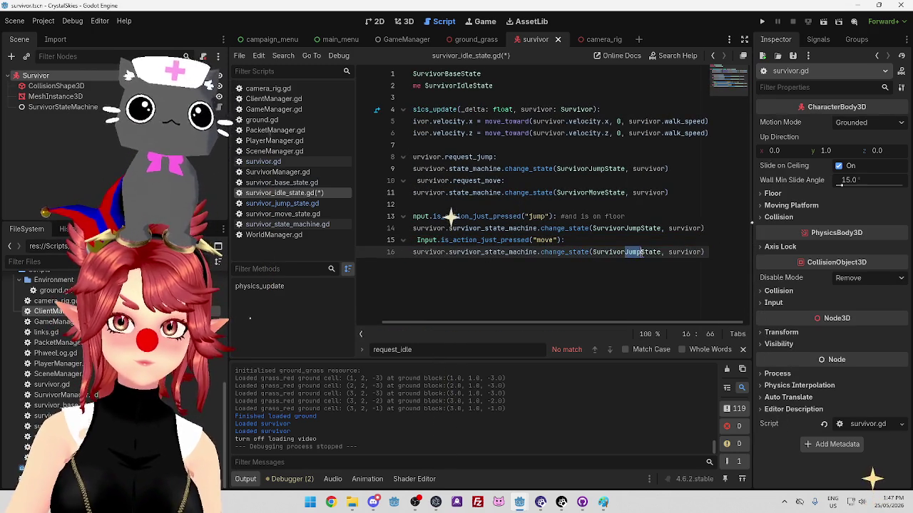
{"action": "type", "text": "Move"}
{"action": "left_click", "coordinate": [664, 192]}
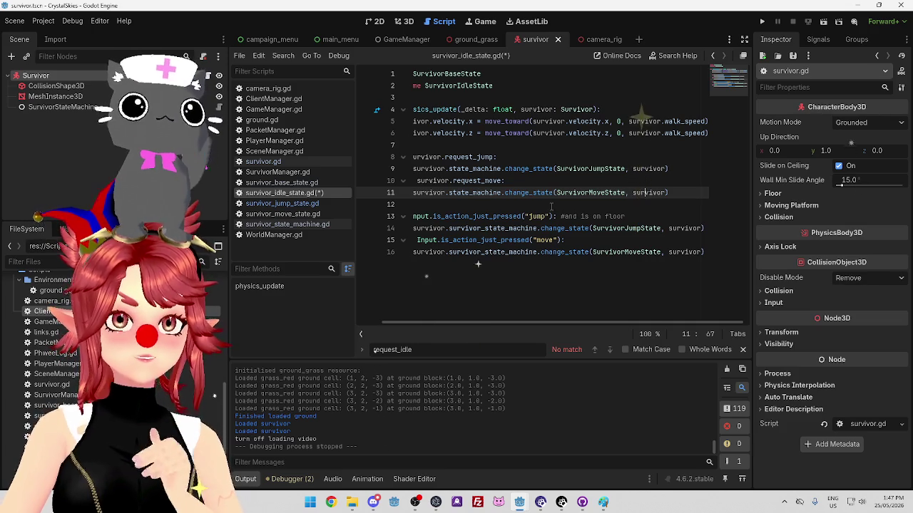
{"action": "scroll", "coordinate": [492, 322], "scroll_direction": "left", "scroll_amount": 2}
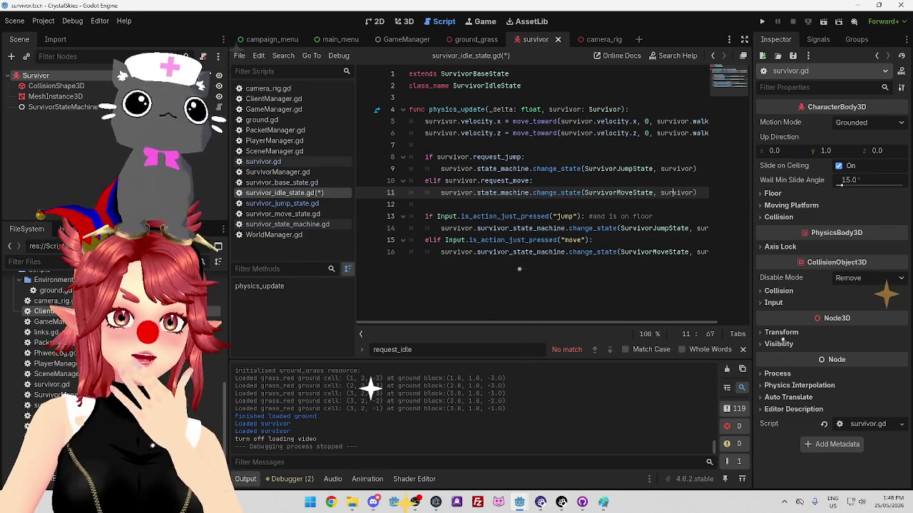
{"action": "key", "text": "ctrl+End"}
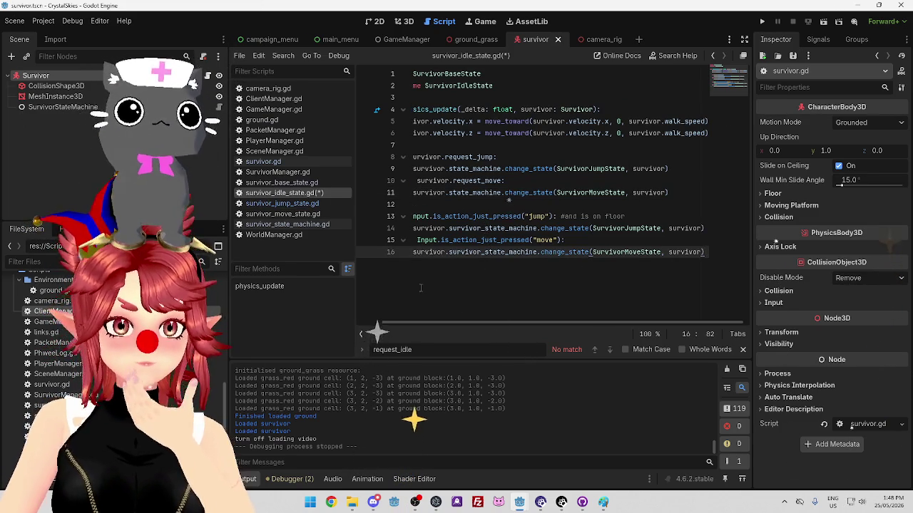
{"action": "scroll", "coordinate": [420, 321], "scroll_direction": "left", "scroll_amount": 2}
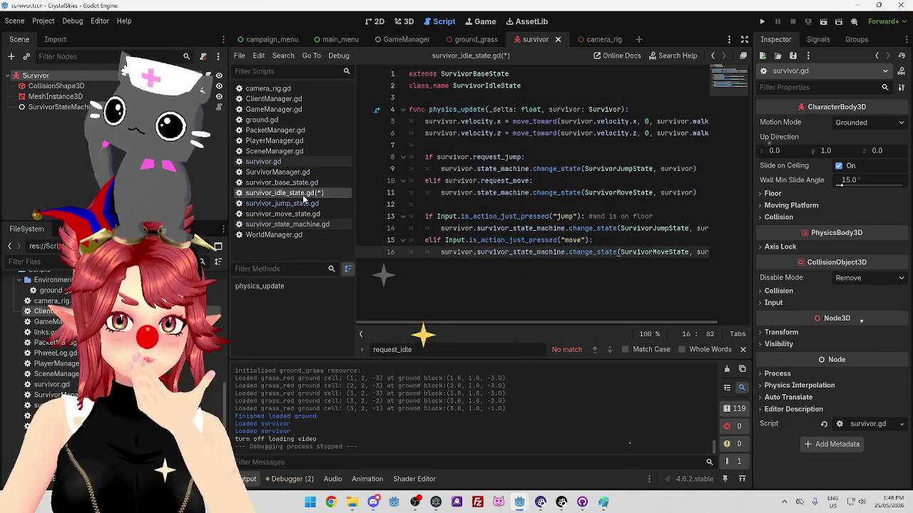
{"action": "left_click", "coordinate": [601, 193]}
{"action": "key", "text": "ctrl+s"}
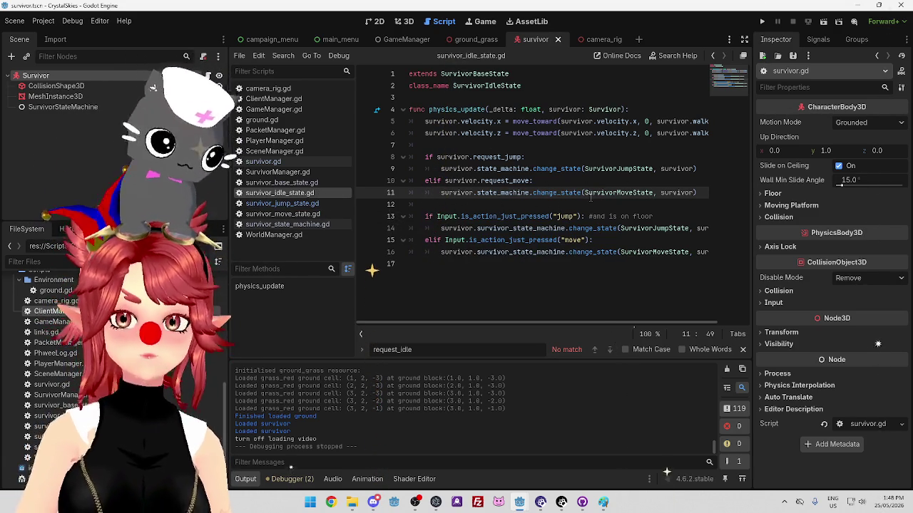
Delete the request_jump and request_move checks from the idle state script.
{"action": "left_click_drag", "start_coordinate": [369, 218], "coordinate": [367, 146]}
{"action": "key", "text": "BackSpace"}
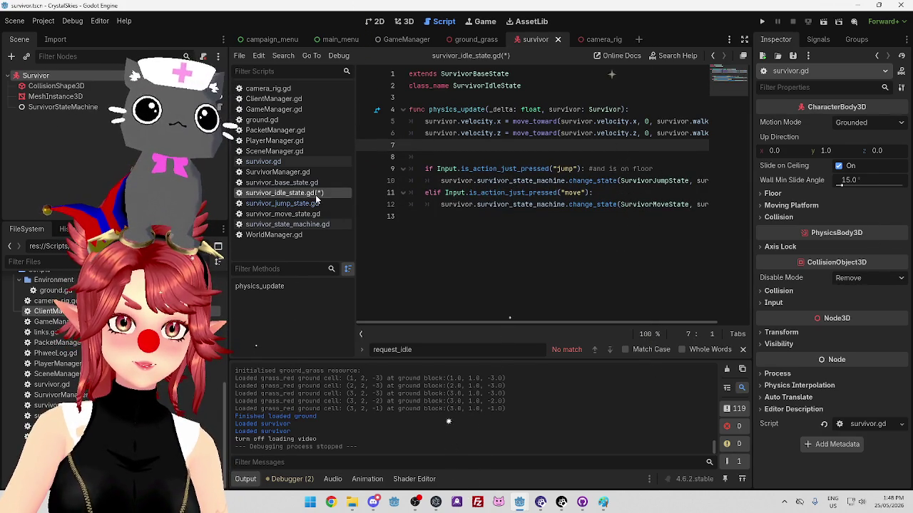
{"action": "left_click", "coordinate": [467, 216]}
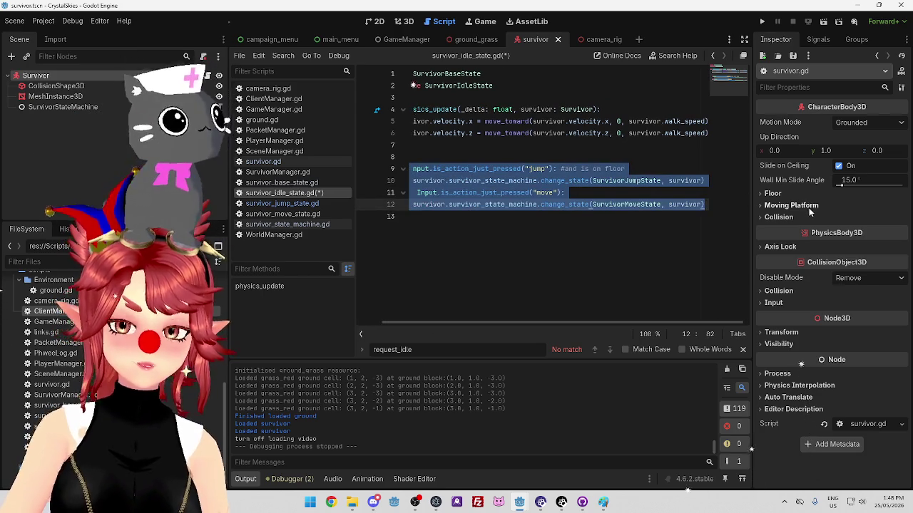
Paste the input checks into survivor_jump_state.gd, keeping only the move branch as an if.
{"action": "left_click", "coordinate": [307, 204]}
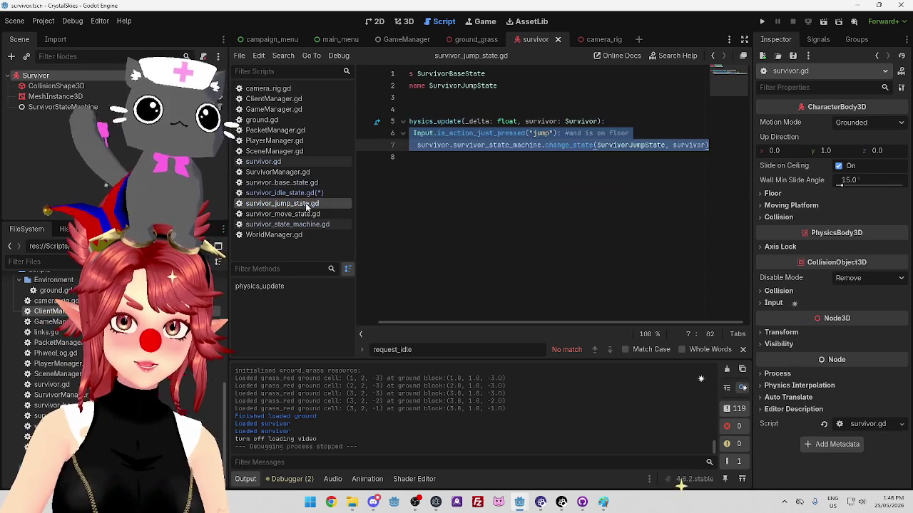
{"action": "scroll", "coordinate": [492, 324], "scroll_direction": "left", "scroll_amount": 2}
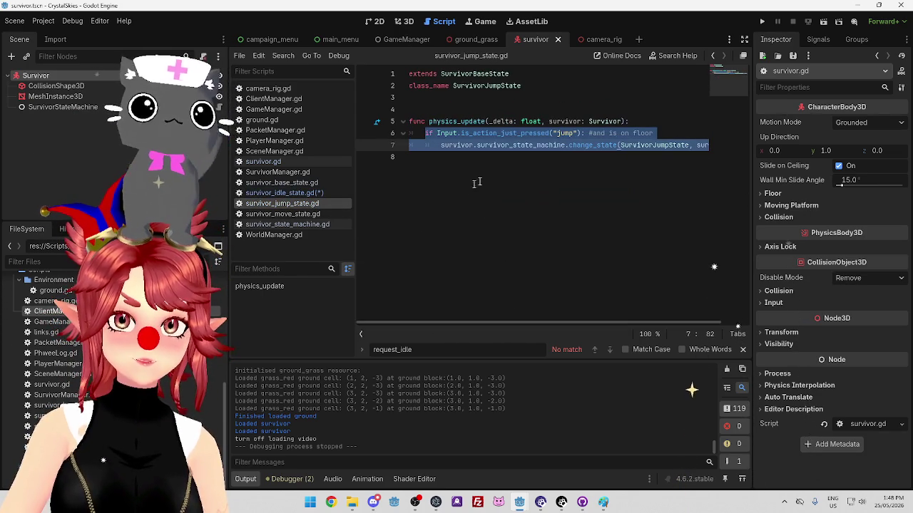
{"action": "key", "text": "ctrl+v"}
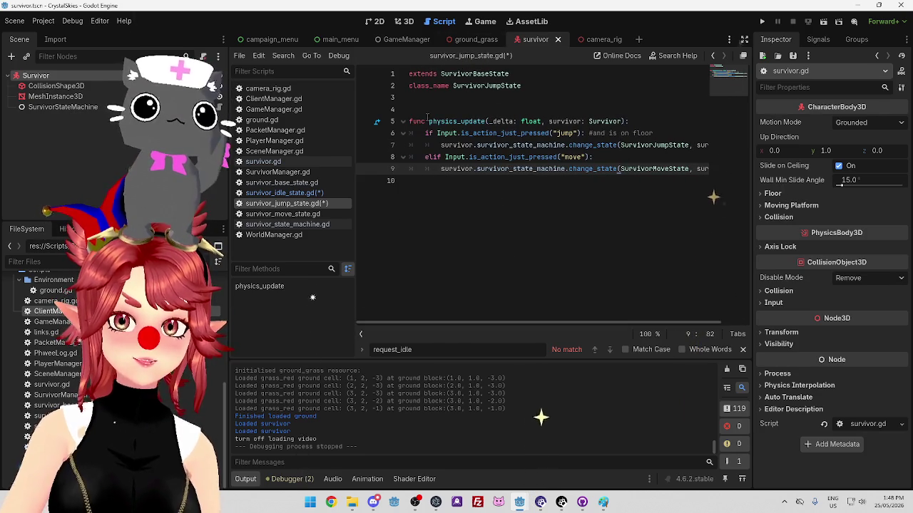
{"action": "left_click", "coordinate": [431, 157]}
{"action": "key", "text": "BackSpace"}
{"action": "key", "text": "BackSpace"}
{"action": "left_click_drag", "start_coordinate": [424, 133], "coordinate": [706, 146]}
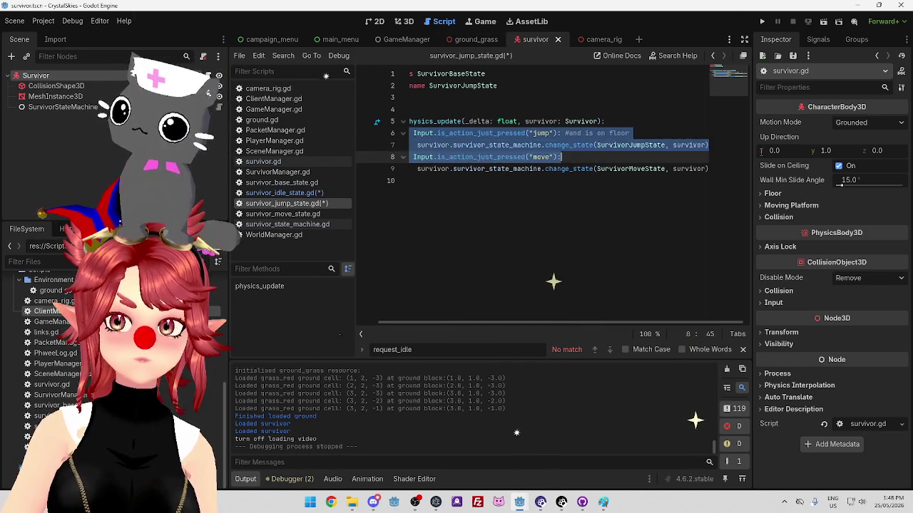
{"action": "key", "text": "BackSpace"}
Add a new, still unfinished elif line after the move branch.
{"action": "left_click_drag", "start_coordinate": [517, 323], "coordinate": [524, 323]}
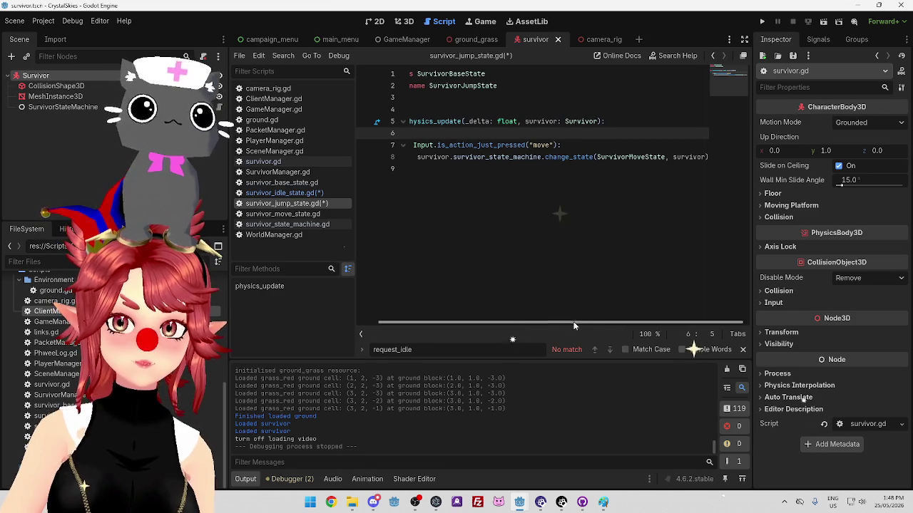
{"action": "left_click", "coordinate": [705, 157]}
{"action": "key", "text": "Return"}
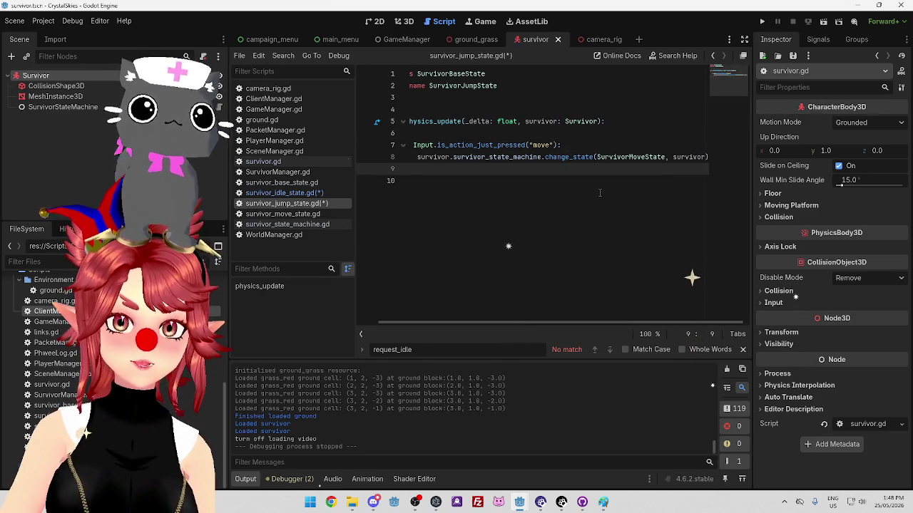
{"action": "left_click_drag", "start_coordinate": [535, 321], "coordinate": [524, 321]}
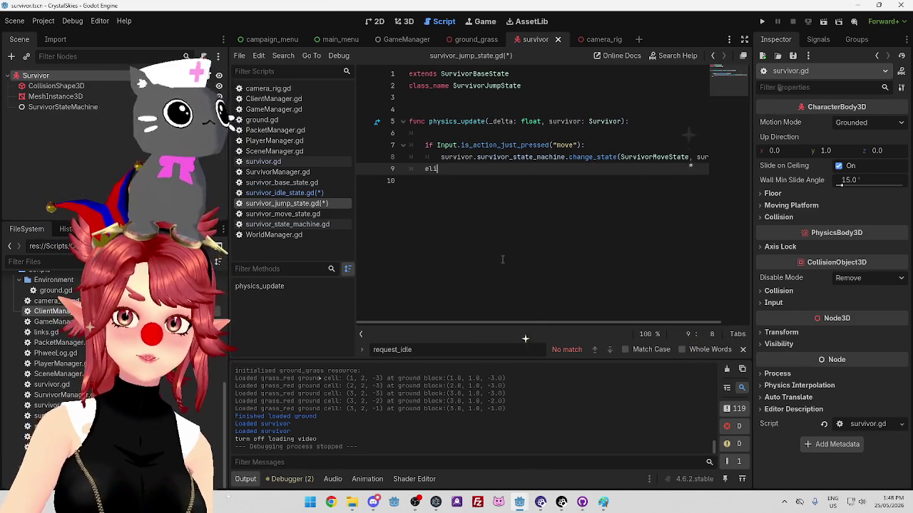
{"action": "type", "text": "if"}
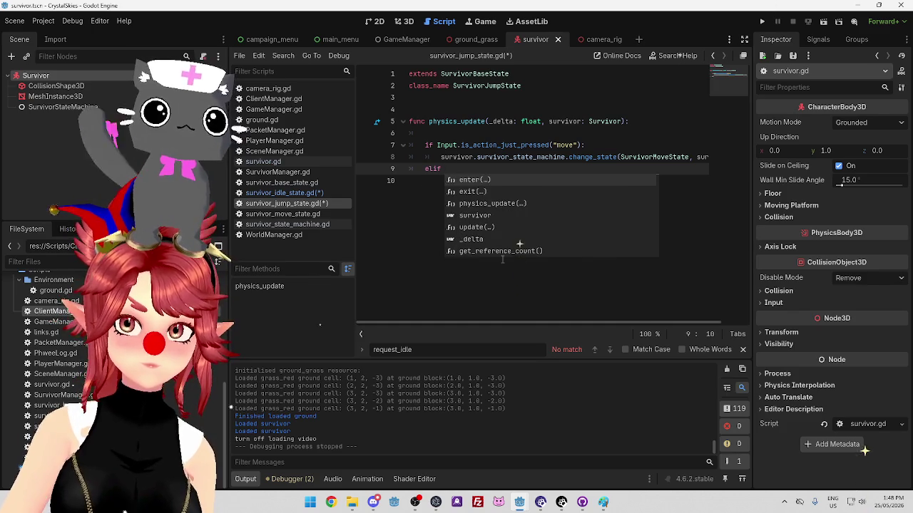
{"action": "key", "text": "BackSpace"}
{"action": "type", "text": ":"}
{"action": "key", "text": "Return"}
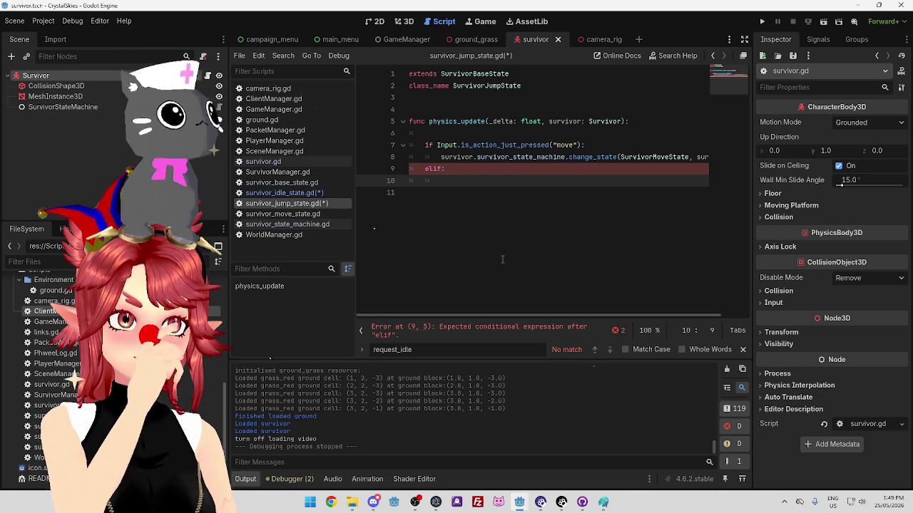
Remove the extra survivor_ prefix from the state_machine call on line 8.
{"action": "left_click_drag", "start_coordinate": [476, 157], "coordinate": [515, 157]}
{"action": "key", "text": "BackSpace"}
{"action": "left_click", "coordinate": [501, 200]}
{"action": "left_click", "coordinate": [489, 159]}
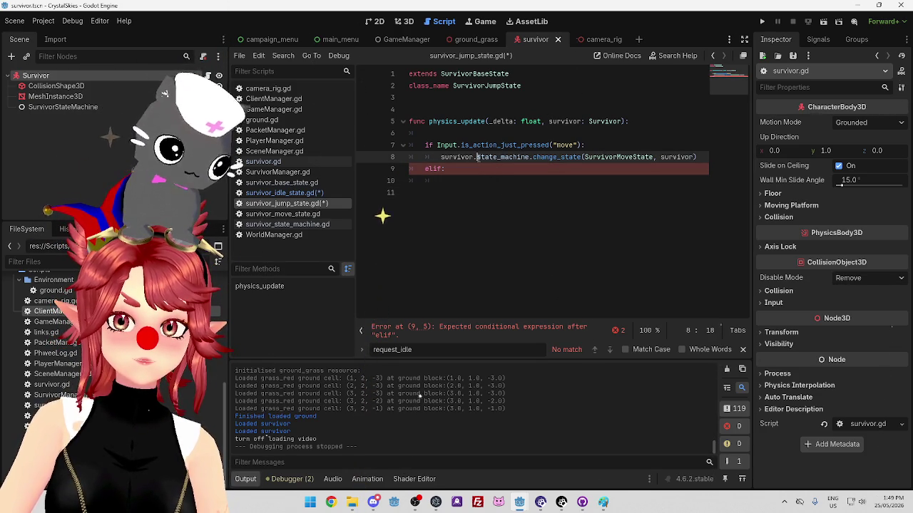
Change survivor_state_machine to state_machine on line 10 of survivor_idle_state.gd and save.
{"action": "left_click", "coordinate": [283, 192]}
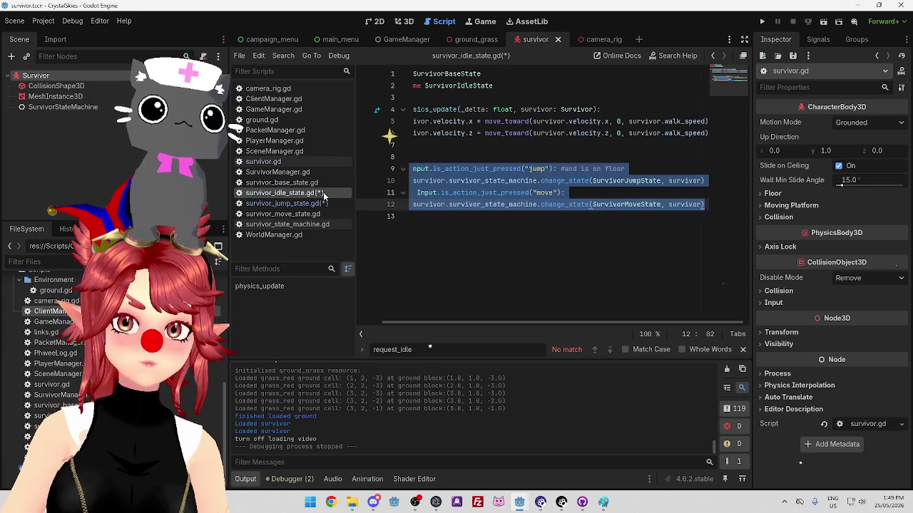
{"action": "left_click", "coordinate": [448, 180]}
{"action": "left_click_drag", "start_coordinate": [448, 180], "coordinate": [478, 180]}
{"action": "key", "text": "BackSpace"}
{"action": "left_click", "coordinate": [502, 180]}
{"action": "key", "text": "BackSpace"}
{"action": "key", "text": "BackSpace"}
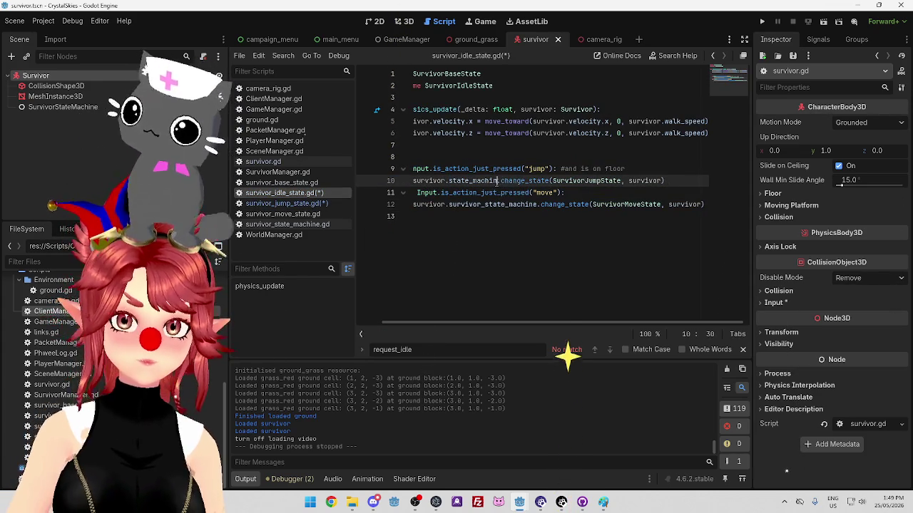
{"action": "type", "text": "ne"}
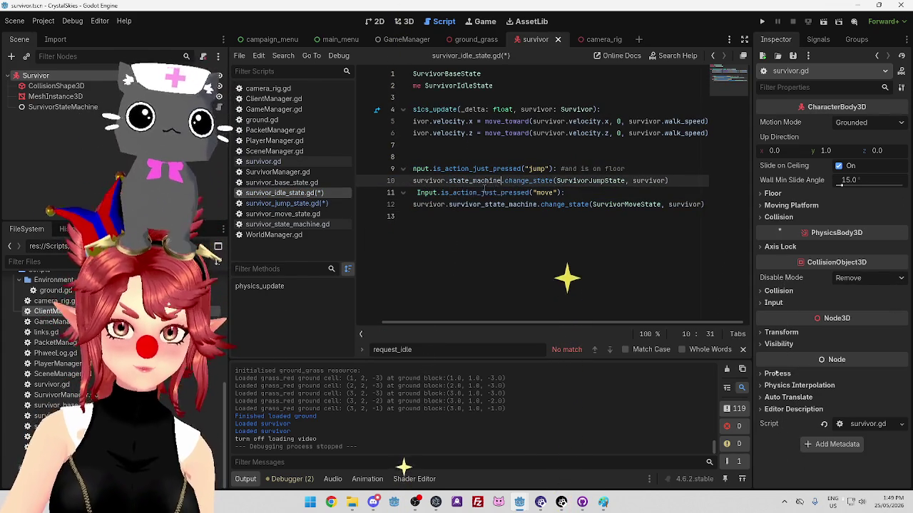
{"action": "key", "text": "ctrl+s"}
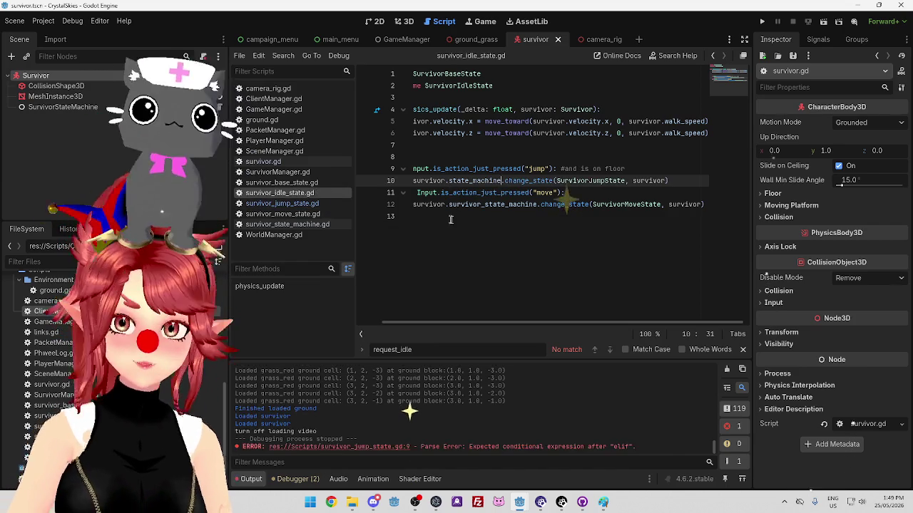
Remove the survivor_ prefix from the state machine call on line 12 and save again.
{"action": "left_click_drag", "start_coordinate": [449, 204], "coordinate": [493, 203]}
{"action": "key", "text": "BackSpace"}
{"action": "left_click", "coordinate": [528, 188]}
{"action": "key", "text": "ctrl+s"}
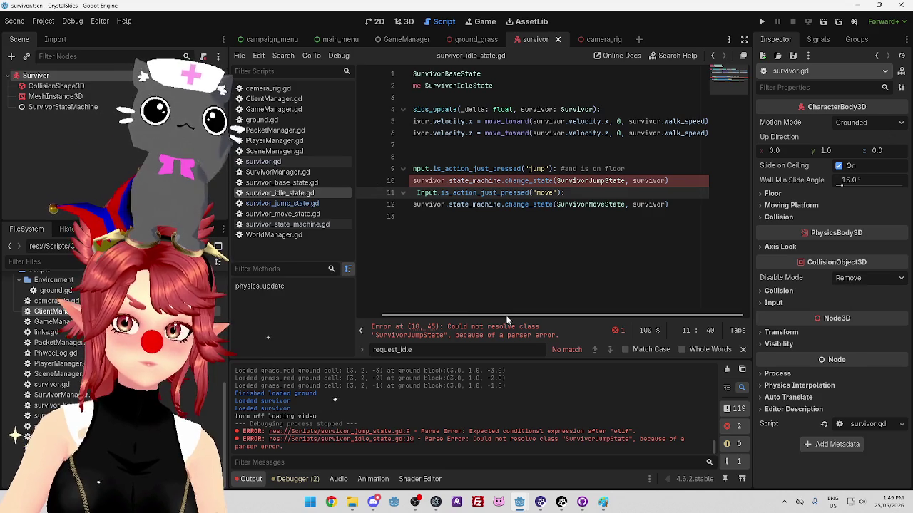
{"action": "left_click_drag", "start_coordinate": [506, 315], "coordinate": [452, 314]}
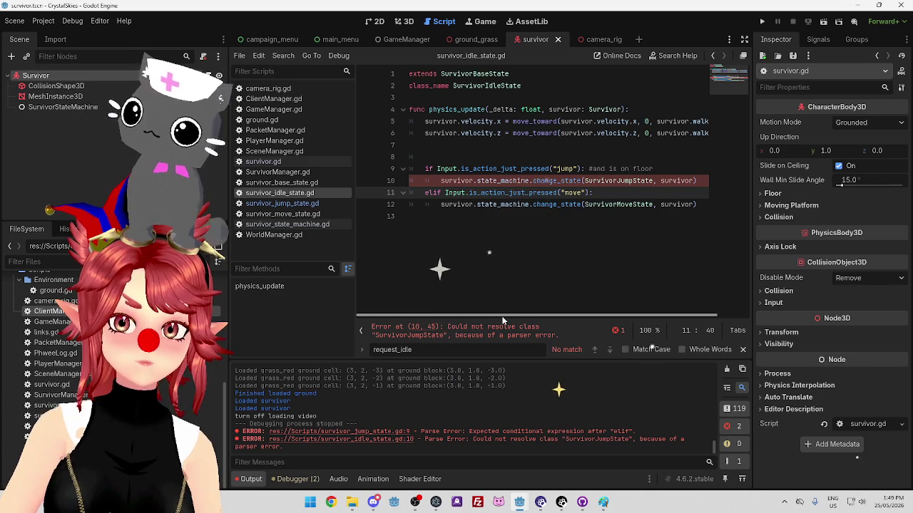
Prefix SurvivorJumpState and SurvivorMoveState with 'survivor.' and bring up survivor.gd.
{"action": "left_click", "coordinate": [464, 180]}
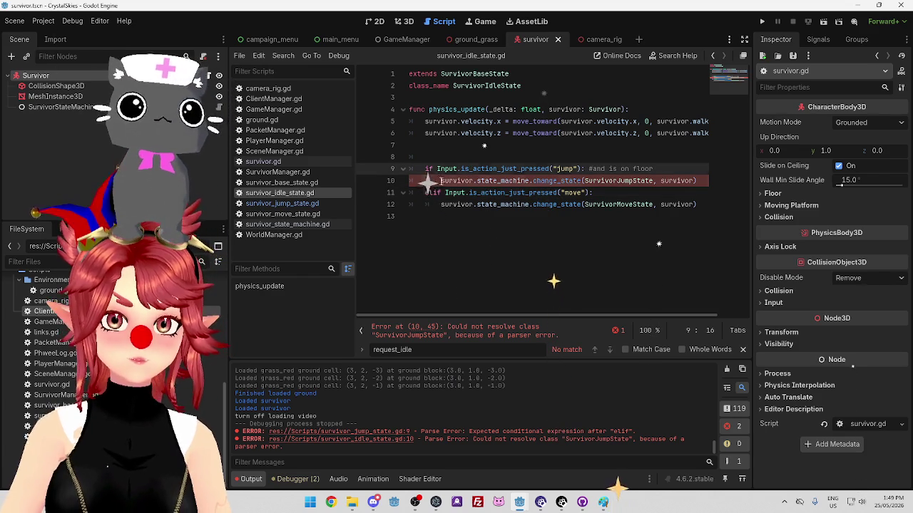
{"action": "double_click", "coordinate": [464, 180]}
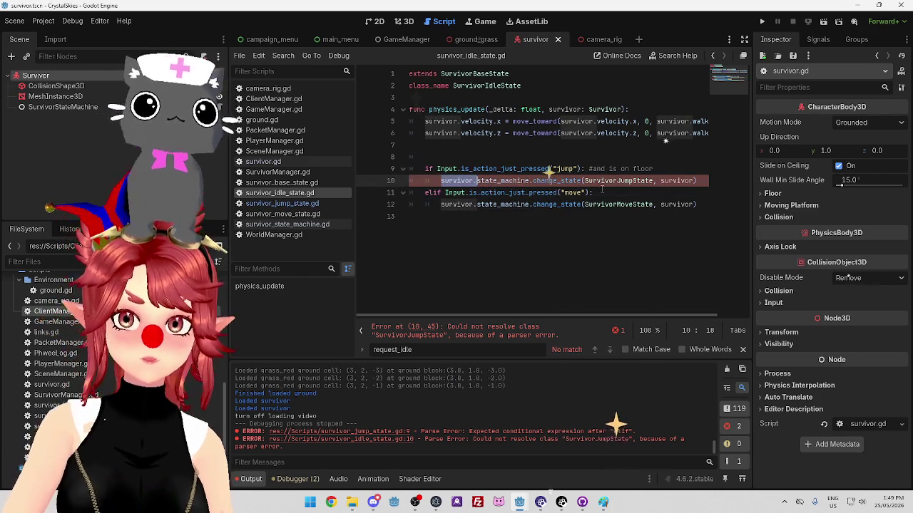
{"action": "left_click", "coordinate": [584, 180]}
{"action": "type", "text": "survivor."}
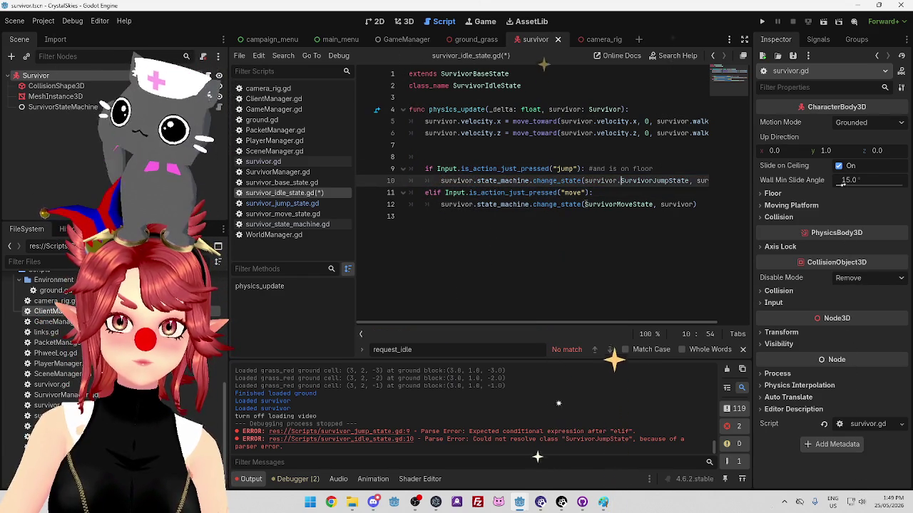
{"action": "left_click", "coordinate": [584, 204]}
{"action": "type", "text": "survivor."}
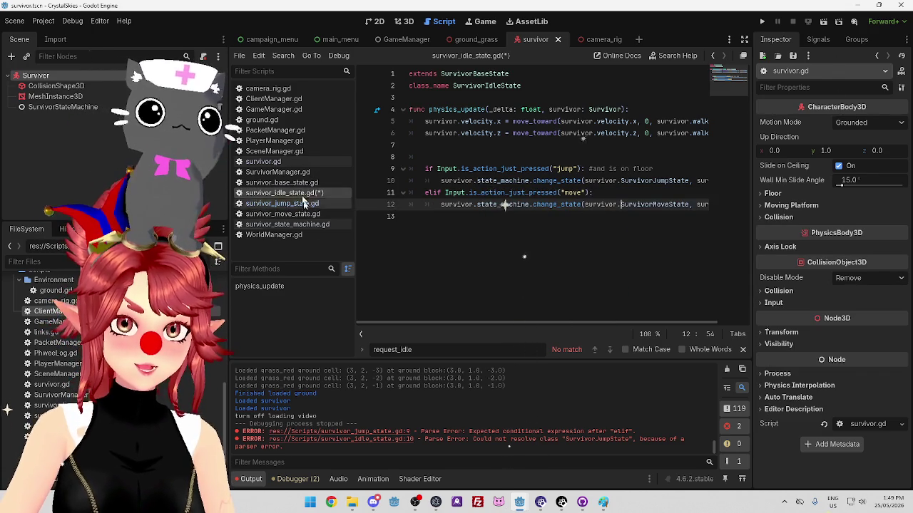
{"action": "left_click", "coordinate": [263, 162]}
{"action": "scroll", "coordinate": [509, 207], "scroll_direction": "up", "scroll_amount": 3}
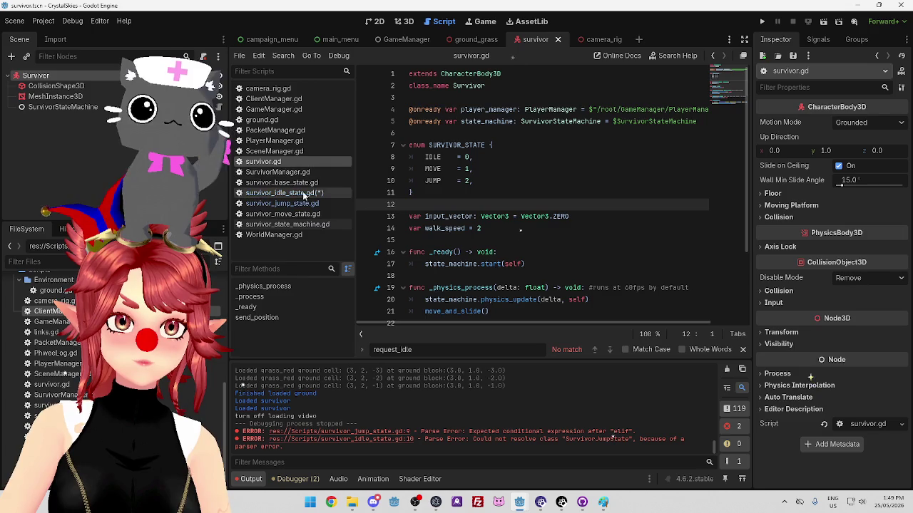
Look through the state machine, move, jump, idle and base state scripts and survivor.gd.
{"action": "left_click", "coordinate": [302, 226]}
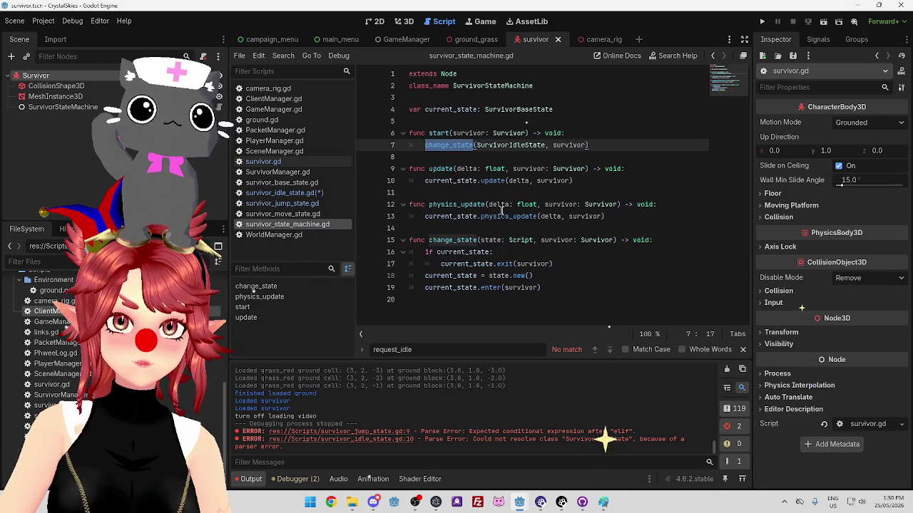
{"action": "left_click", "coordinate": [323, 215]}
{"action": "left_click", "coordinate": [320, 203]}
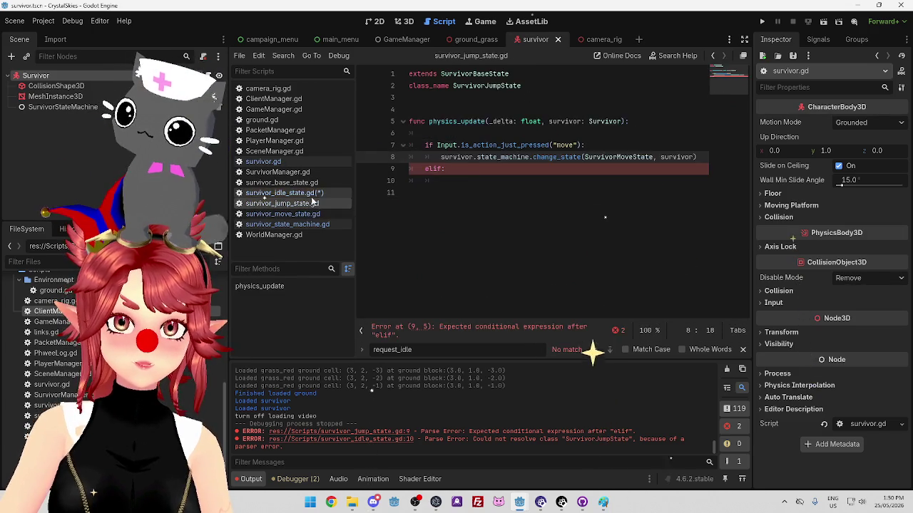
{"action": "left_click", "coordinate": [314, 193]}
{"action": "left_click", "coordinate": [310, 183]}
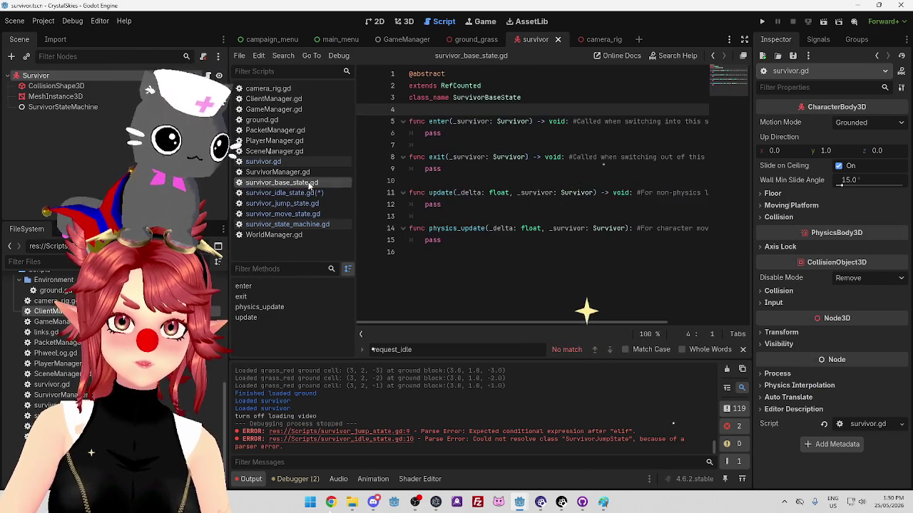
{"action": "left_click", "coordinate": [303, 163]}
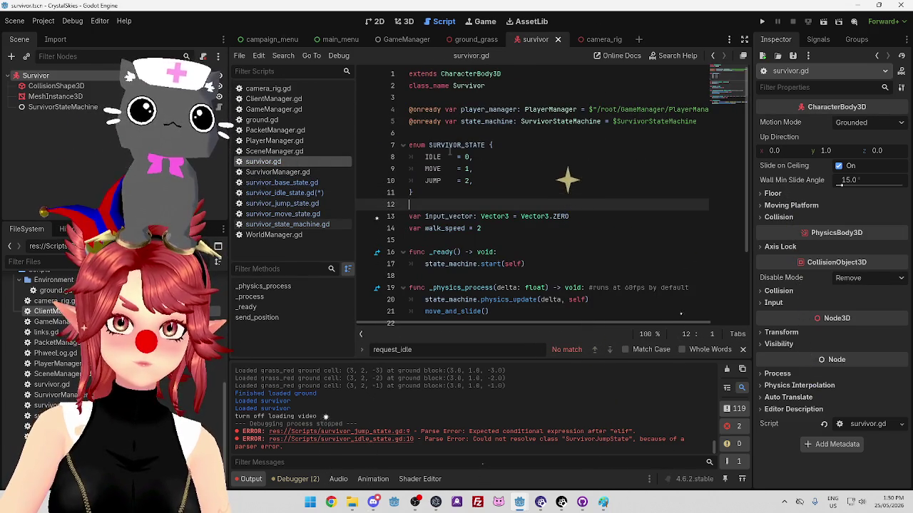
{"action": "scroll", "coordinate": [449, 150], "scroll_direction": "down", "scroll_amount": 2}
{"action": "scroll", "coordinate": [449, 150], "scroll_direction": "up", "scroll_amount": 2}
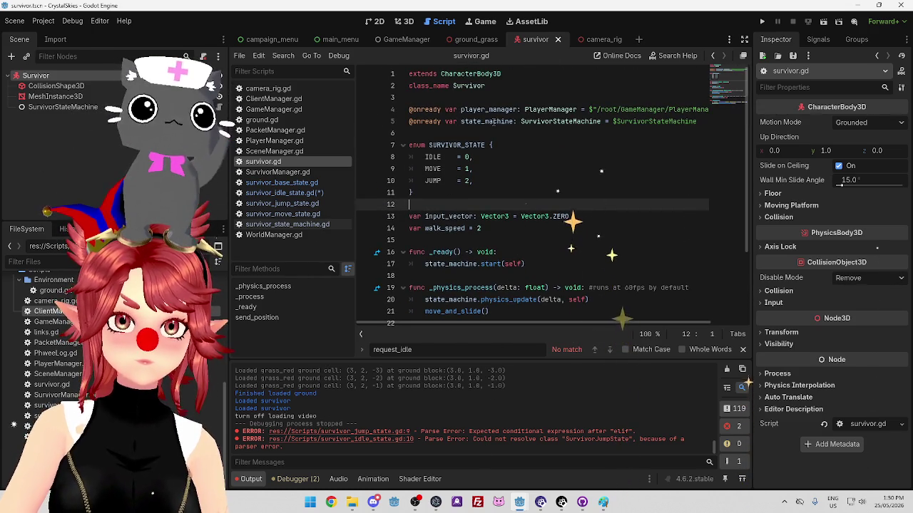
Compare change_state in survivor_state_machine.gd with the idle script's calls, selecting line 10's survivor. prefix.
{"action": "left_click", "coordinate": [310, 225]}
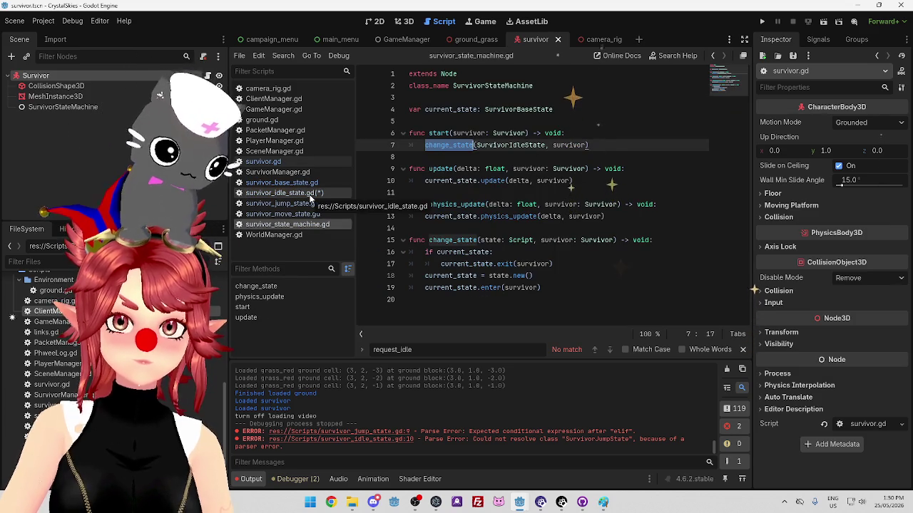
{"action": "left_click", "coordinate": [310, 199]}
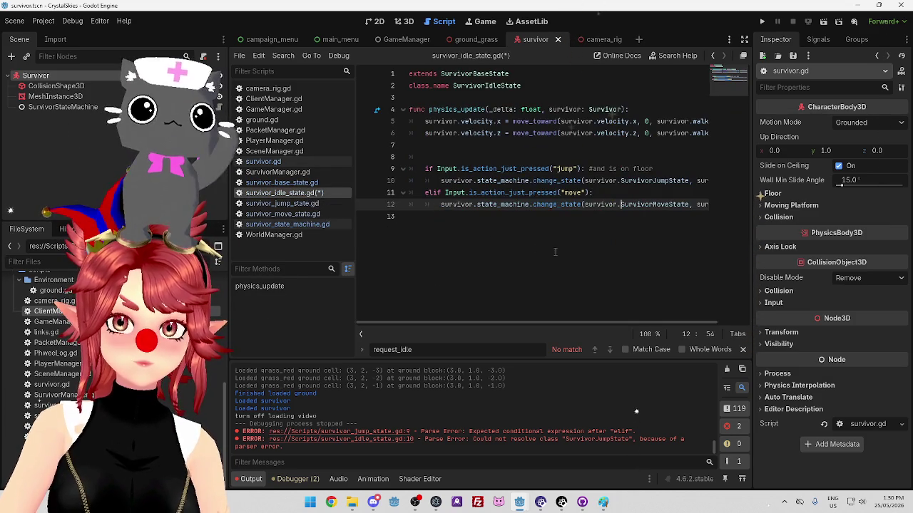
{"action": "mouse_move", "coordinate": [561, 321]}
{"action": "left_mouse_down"}
{"action": "mouse_move", "coordinate": [578, 326]}
{"action": "mouse_move", "coordinate": [549, 322]}
{"action": "mouse_move", "coordinate": [604, 324]}
{"action": "mouse_move", "coordinate": [546, 317]}
{"action": "mouse_move", "coordinate": [618, 330]}
{"action": "left_mouse_up"}
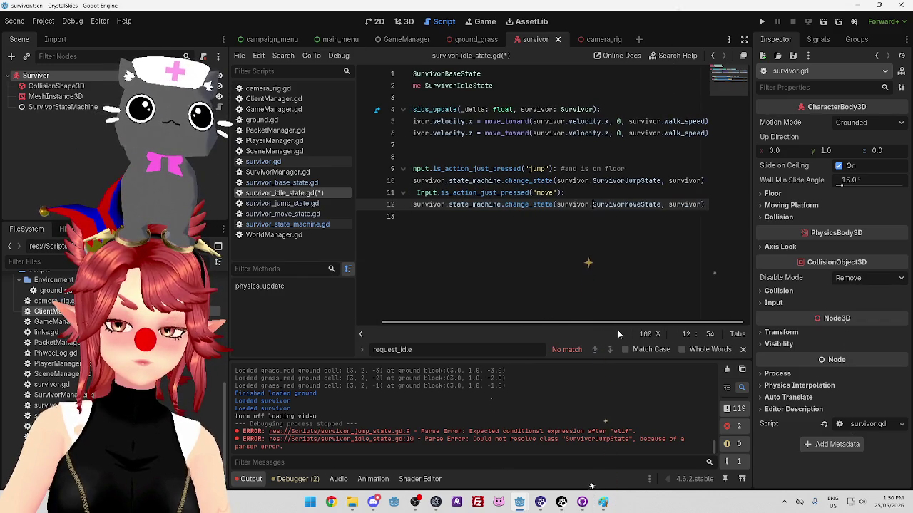
{"action": "mouse_move", "coordinate": [587, 324]}
{"action": "left_mouse_down"}
{"action": "mouse_move", "coordinate": [522, 314]}
{"action": "mouse_move", "coordinate": [591, 327]}
{"action": "left_mouse_up"}
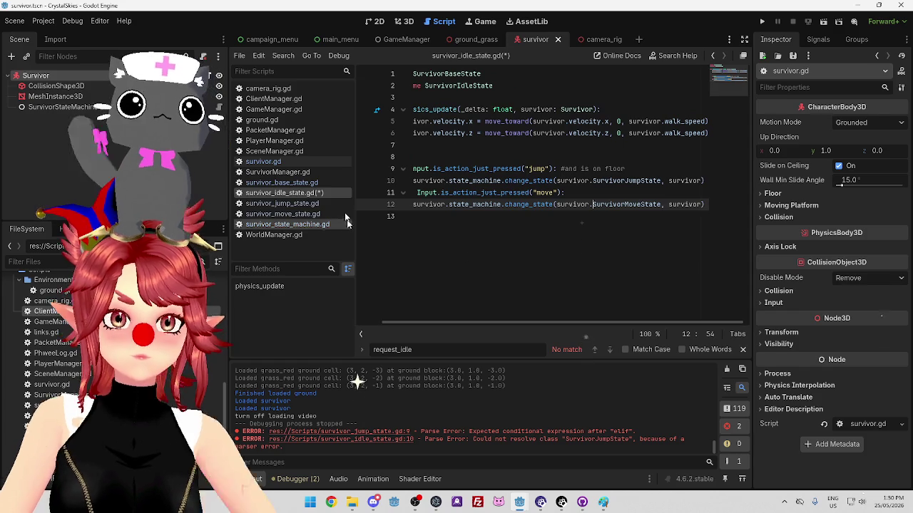
{"action": "left_click", "coordinate": [306, 224]}
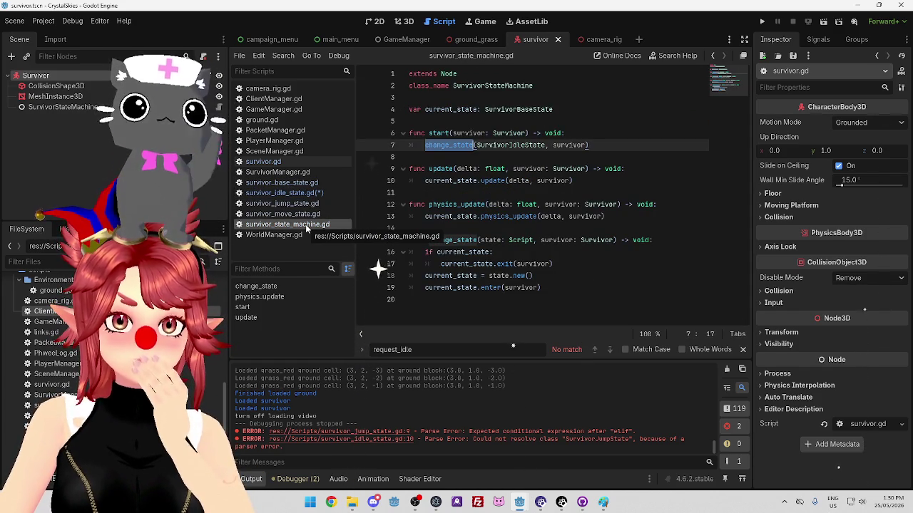
{"action": "left_click", "coordinate": [283, 192]}
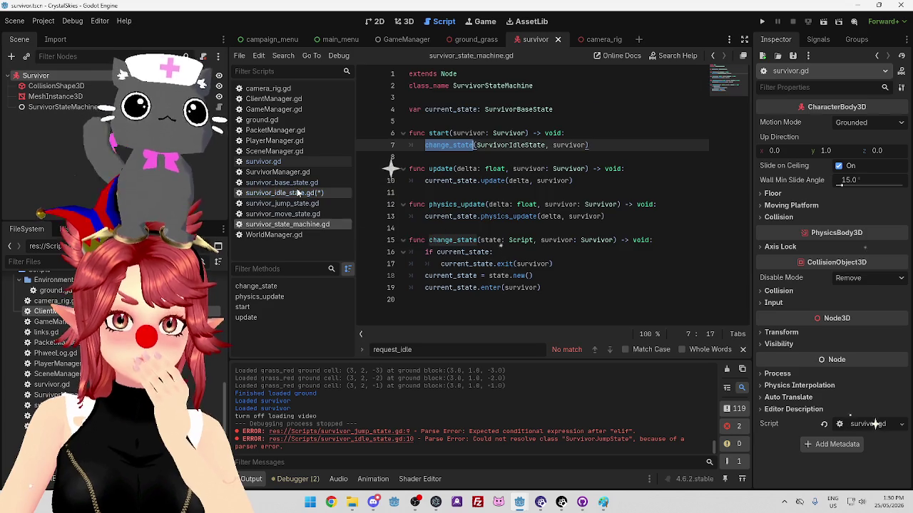
{"action": "left_click_drag", "start_coordinate": [556, 180], "coordinate": [595, 180]}
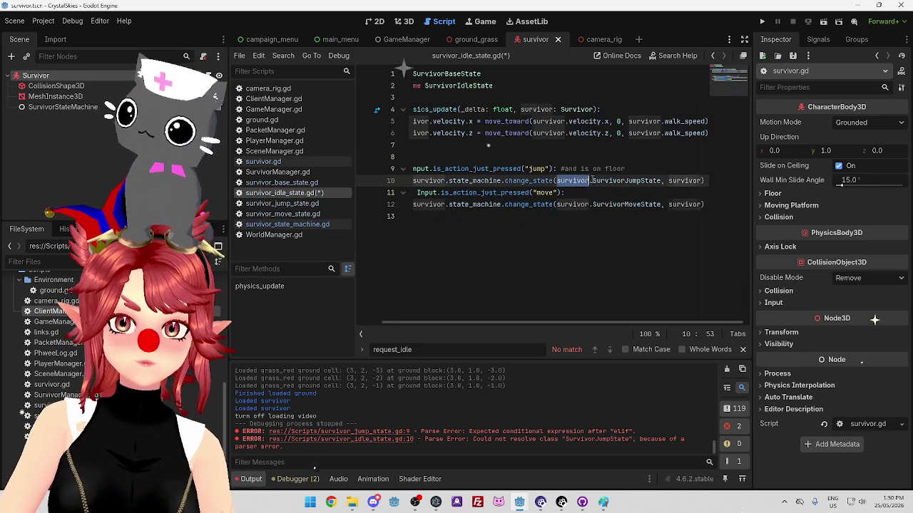
Delete the 'survivor.' prefix before SurvivorJumpState on line 10 and SurvivorMoveState on line 12.
{"action": "key", "text": "BackSpace"}
{"action": "left_click_drag", "start_coordinate": [556, 204], "coordinate": [594, 205]}
{"action": "key", "text": "BackSpace"}
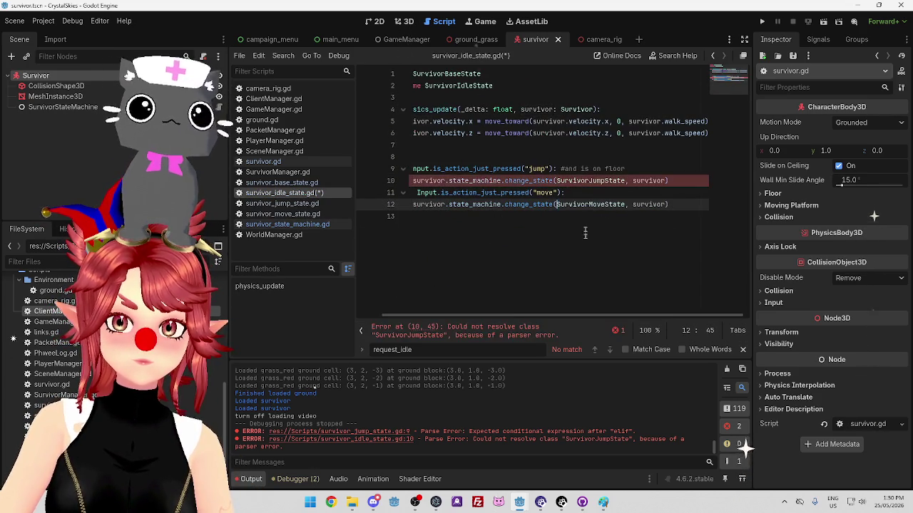
{"action": "left_click", "coordinate": [584, 236]}
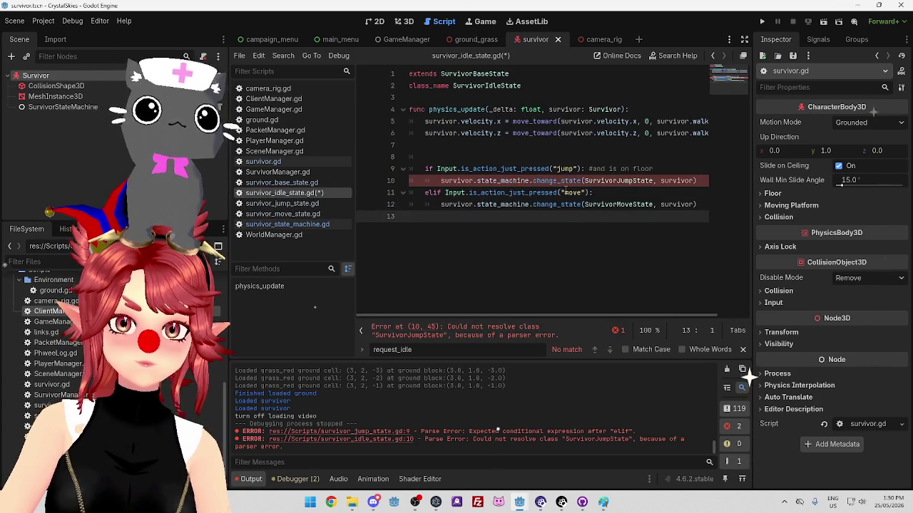
{"action": "left_click", "coordinate": [606, 156]}
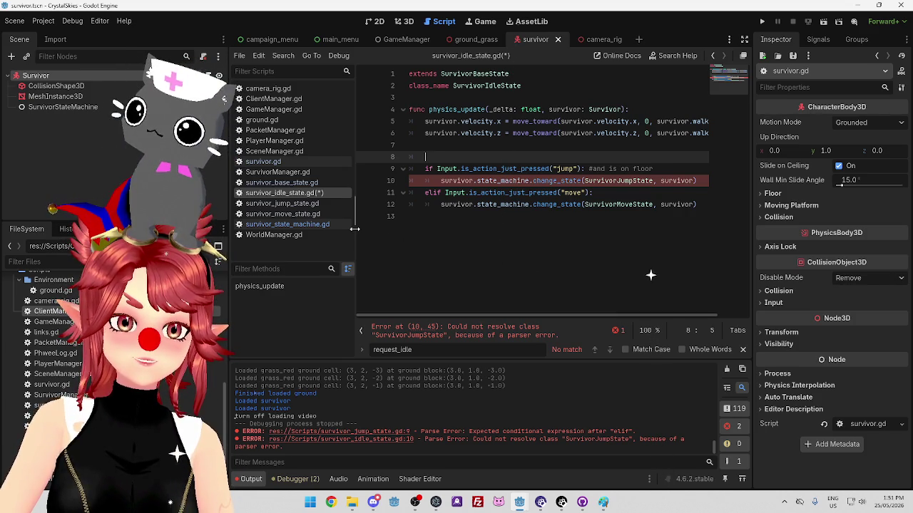
{"action": "left_click", "coordinate": [314, 224]}
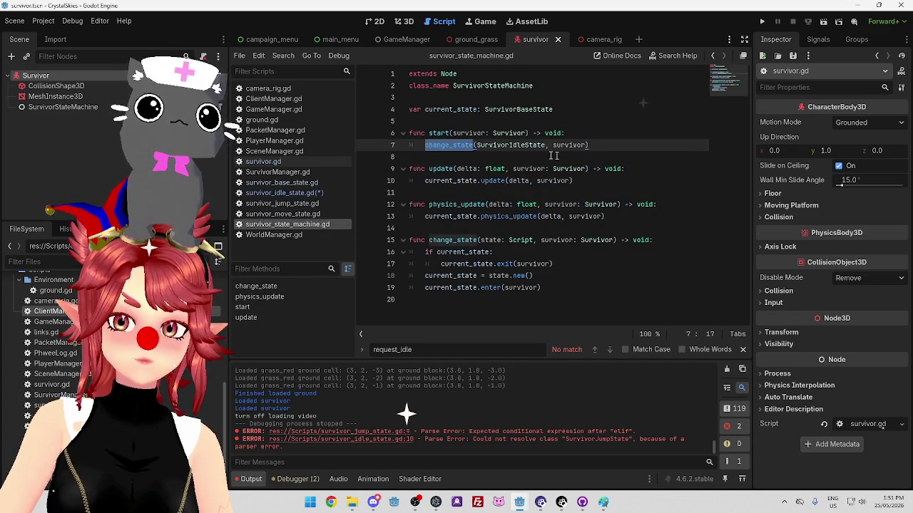
Check the SurvivorIdleState and class names in the state machine script.
{"action": "double_click", "coordinate": [510, 145]}
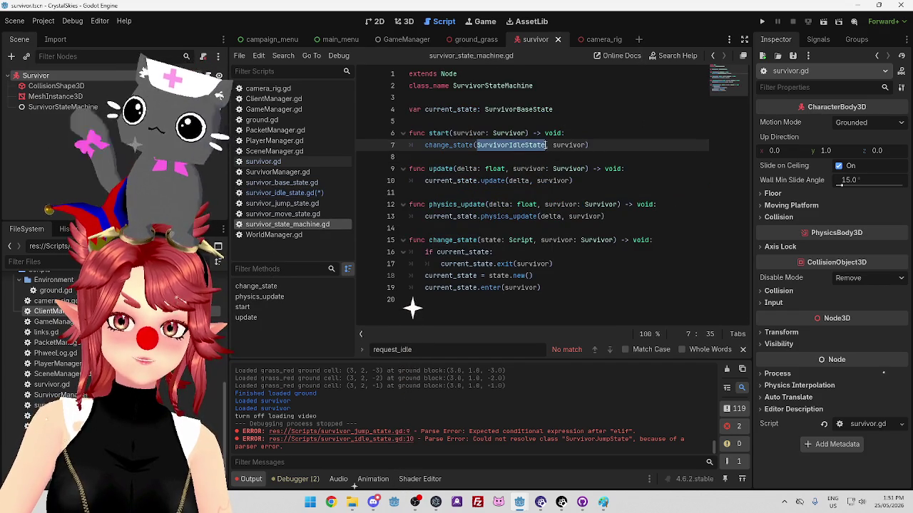
{"action": "left_click_drag", "start_coordinate": [476, 144], "coordinate": [542, 144]}
{"action": "mouse_move", "coordinate": [454, 86]}
{"action": "left_mouse_down"}
{"action": "mouse_move", "coordinate": [527, 86]}
{"action": "mouse_move", "coordinate": [505, 86]}
{"action": "left_mouse_up"}
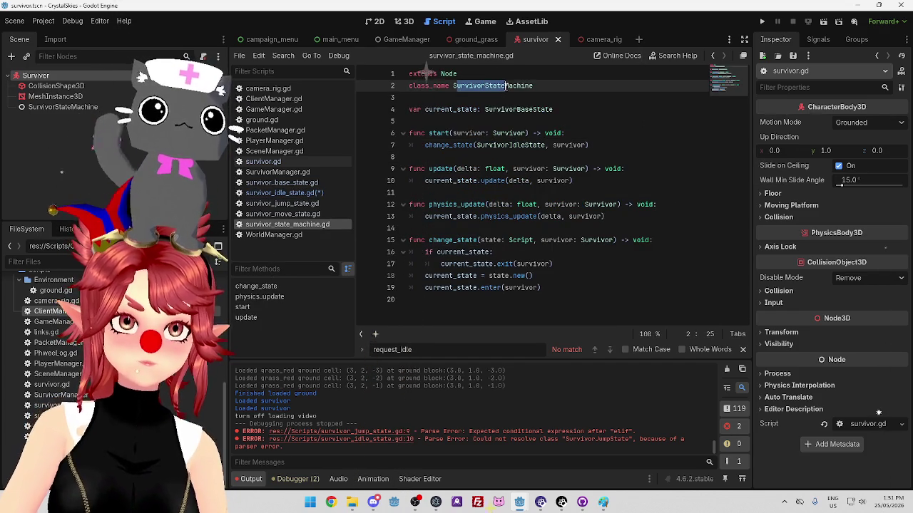
{"action": "left_click", "coordinate": [305, 204]}
Copy line 8's change_state call onto line 10 of the jump script, changing Move to Idle.
{"action": "left_click", "coordinate": [484, 168]}
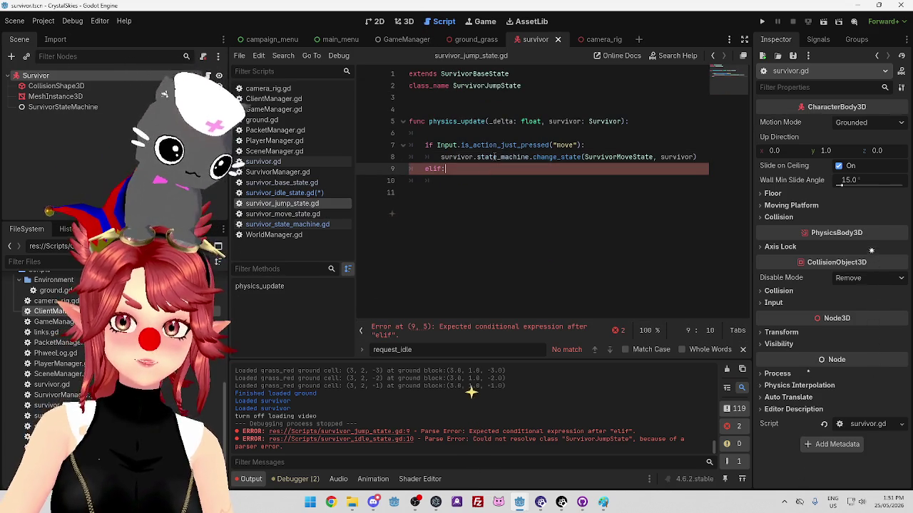
{"action": "left_click", "coordinate": [569, 133]}
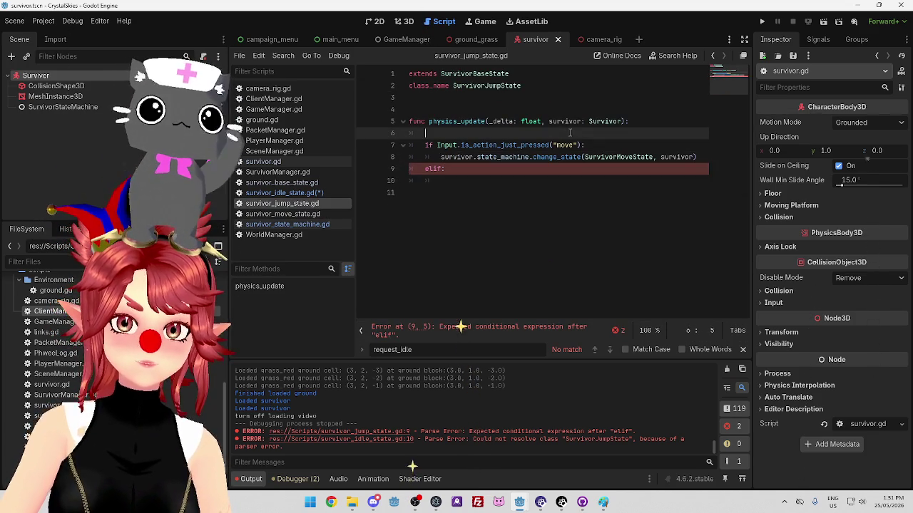
{"action": "left_click_drag", "start_coordinate": [440, 158], "coordinate": [716, 155]}
{"action": "key", "text": "ctrl+c"}
{"action": "left_click", "coordinate": [511, 183]}
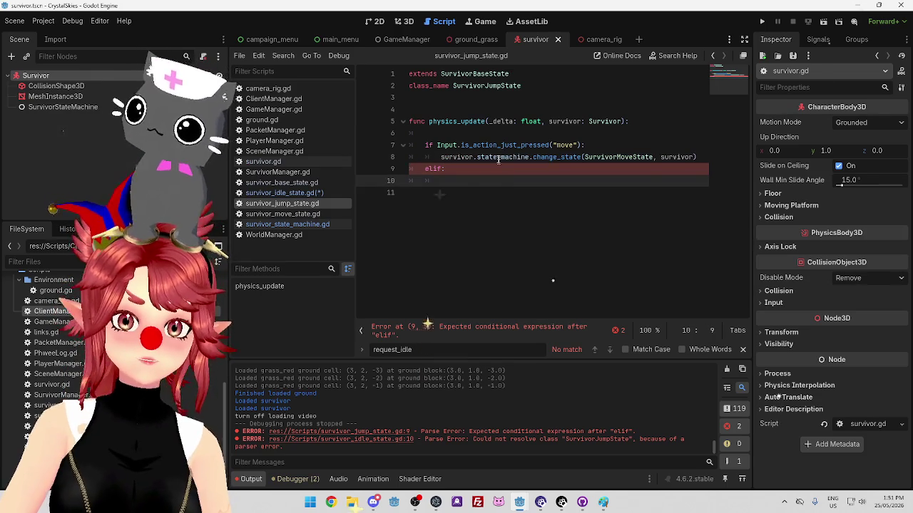
{"action": "key", "text": "ctrl+v"}
{"action": "left_click_drag", "start_coordinate": [617, 180], "coordinate": [633, 180]}
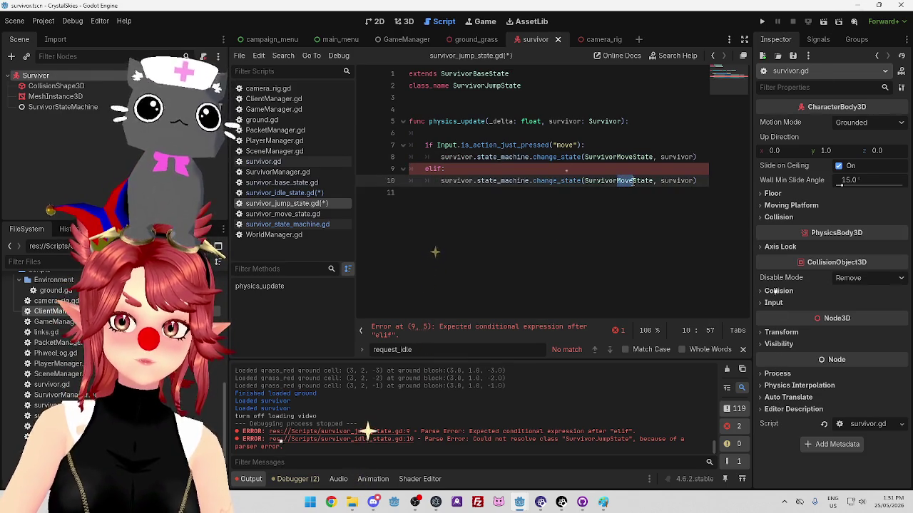
{"action": "type", "text": "Idle"}
Review the survivor reference in line 8's call against the idle state script.
{"action": "key", "text": "Up"}
{"action": "key", "text": "Up"}
{"action": "key", "text": "Up"}
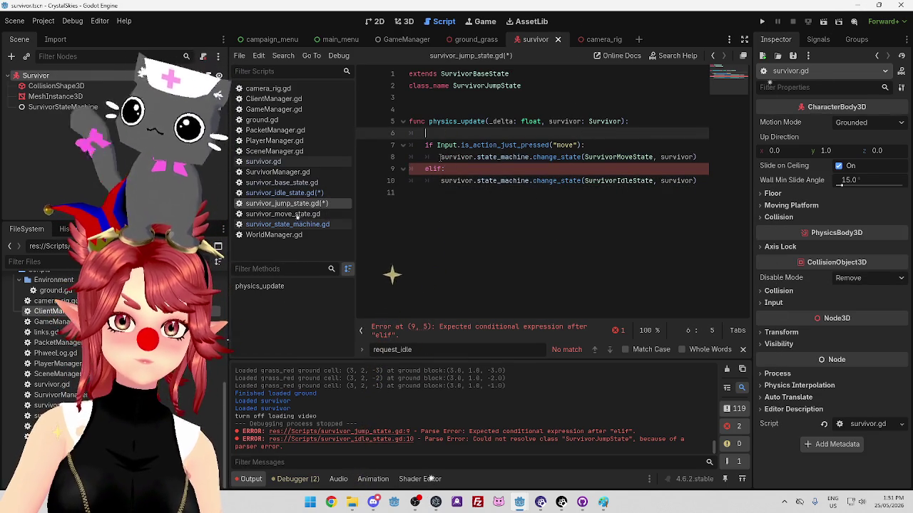
{"action": "double_click", "coordinate": [456, 157]}
{"action": "left_click", "coordinate": [524, 145]}
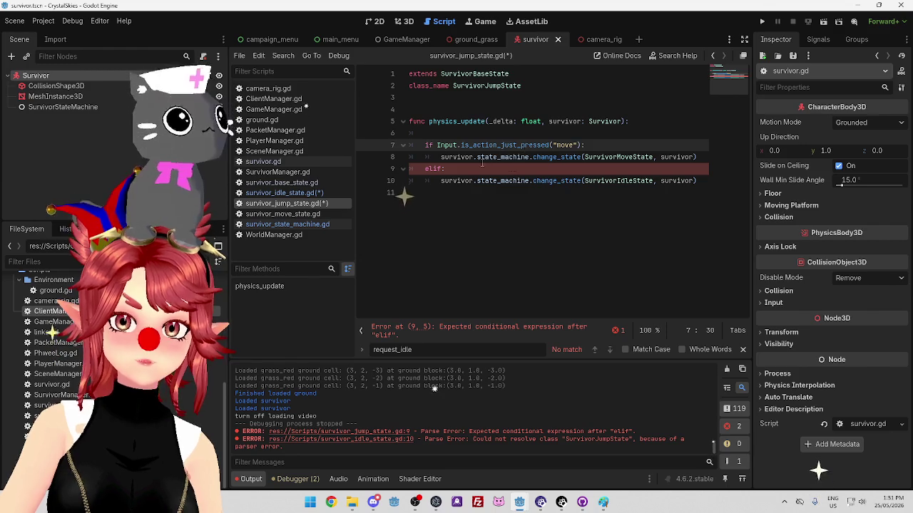
{"action": "left_click", "coordinate": [568, 157]}
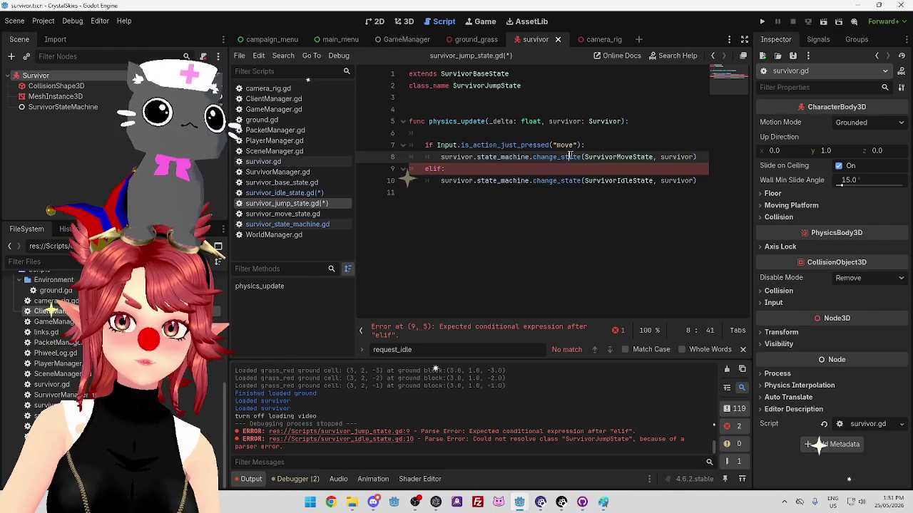
{"action": "left_click", "coordinate": [476, 157]}
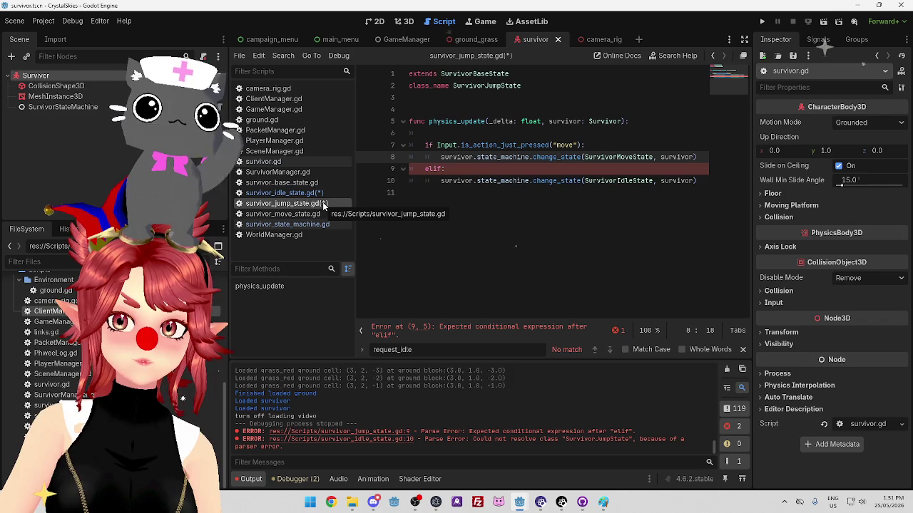
{"action": "left_click", "coordinate": [445, 183]}
{"action": "left_click", "coordinate": [455, 171]}
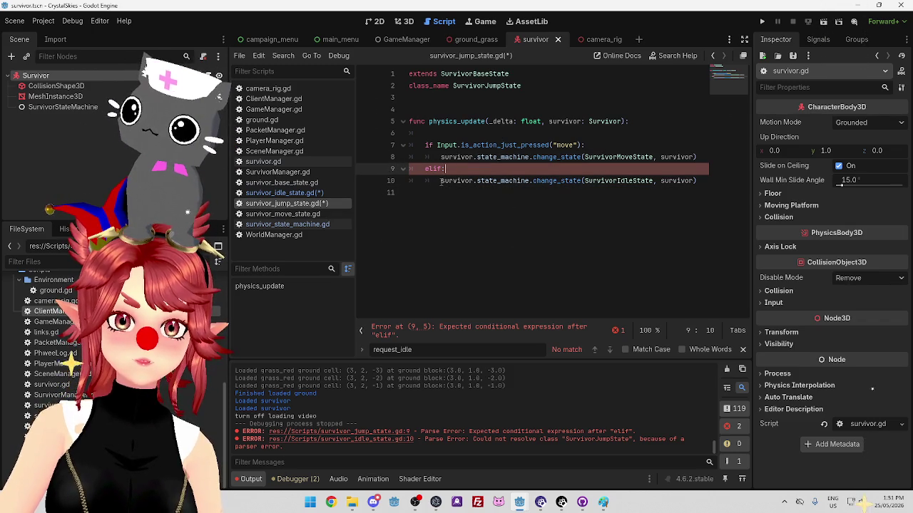
{"action": "left_click", "coordinate": [339, 193]}
{"action": "left_click", "coordinate": [325, 204]}
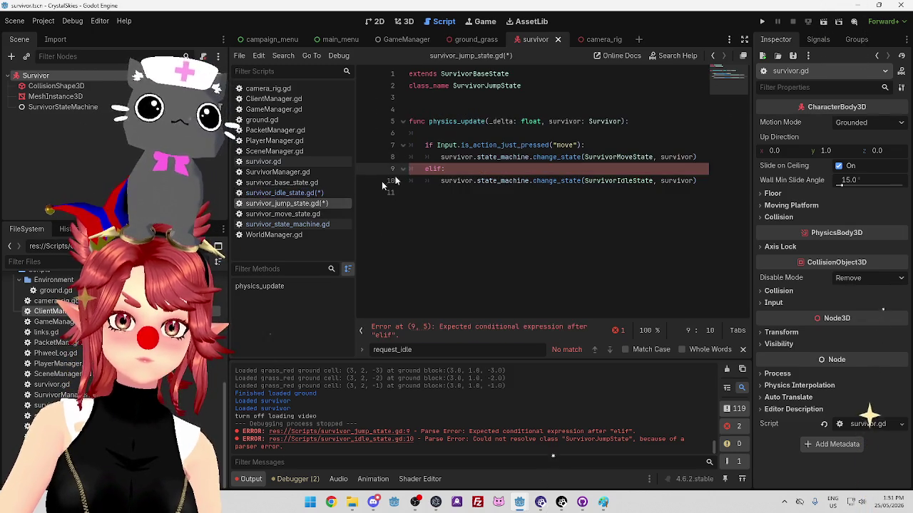
Turn the elif on line 9 into else and save all scripts.
{"action": "left_click", "coordinate": [433, 170]}
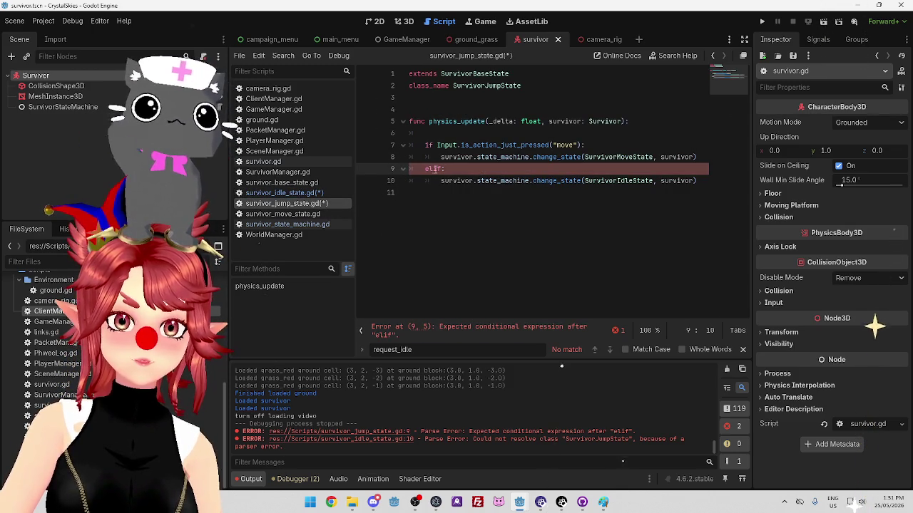
{"action": "key", "text": "Delete"}
{"action": "key", "text": "Delete"}
{"action": "type", "text": "se"}
{"action": "left_click", "coordinate": [467, 206]}
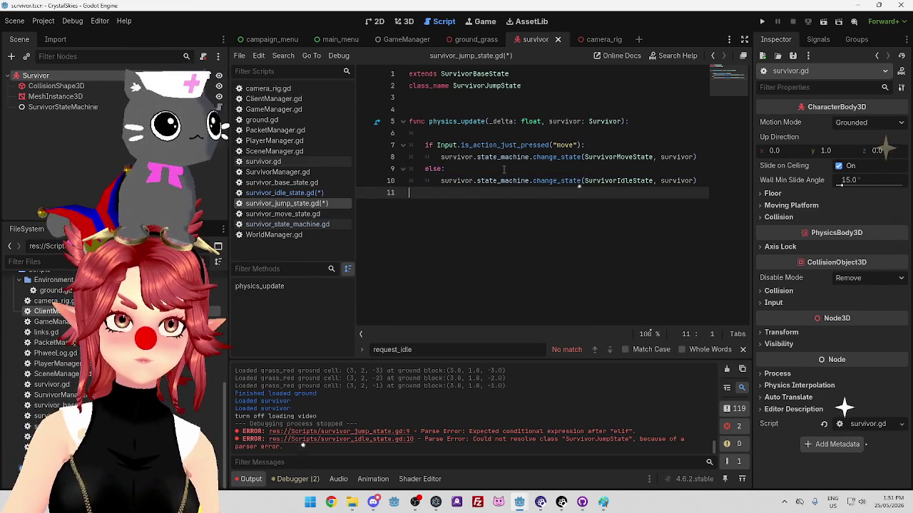
{"action": "left_click", "coordinate": [504, 169]}
{"action": "key", "text": "ctrl+s"}
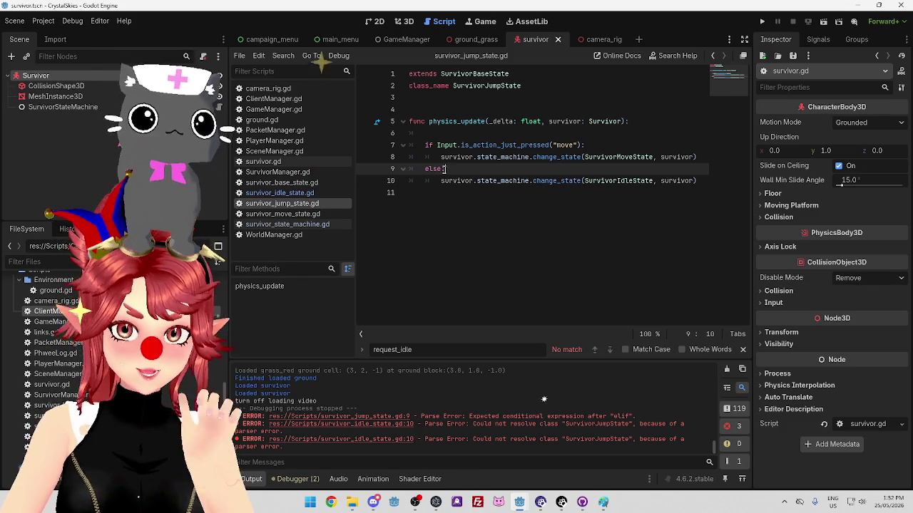
Add a colon in the jump script, then approve the security warning to launch the second Godot.
{"action": "type", "text": ":"}
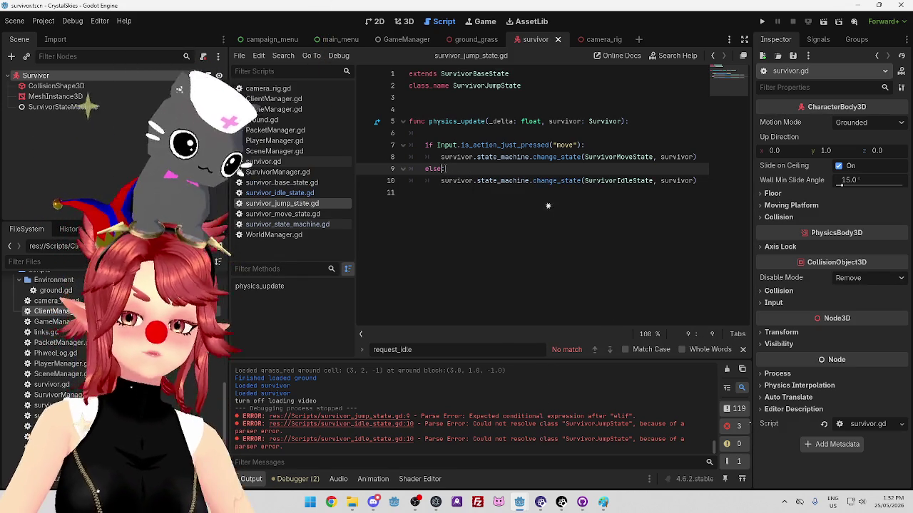
{"action": "left_click_drag", "start_coordinate": [605, 180], "coordinate": [665, 183]}
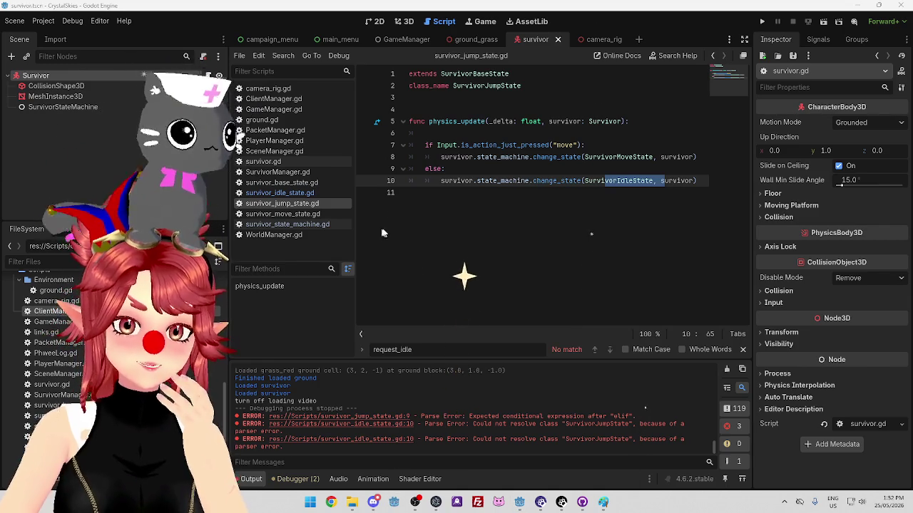
{"action": "left_click", "coordinate": [471, 261]}
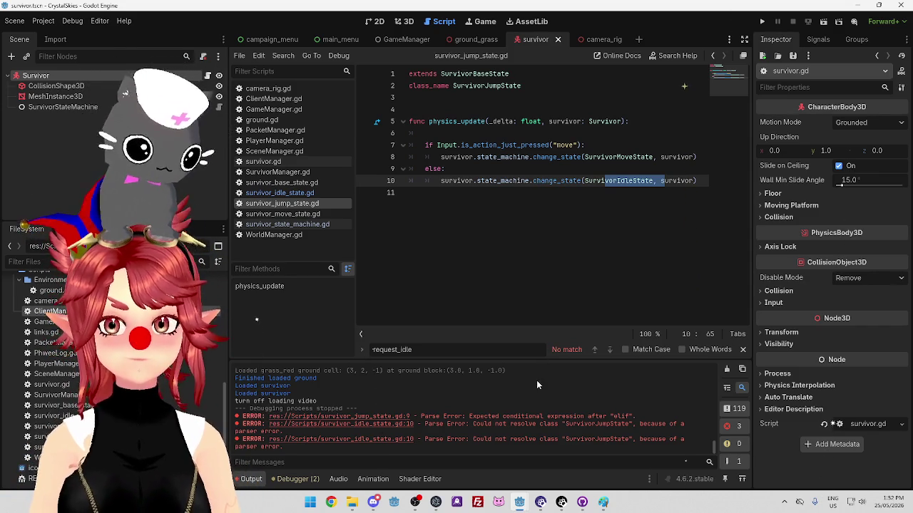
Switch to the second Godot window and open CrystalSkies_Client for editing from the Project Manager.
{"action": "left_click", "coordinate": [392, 504]}
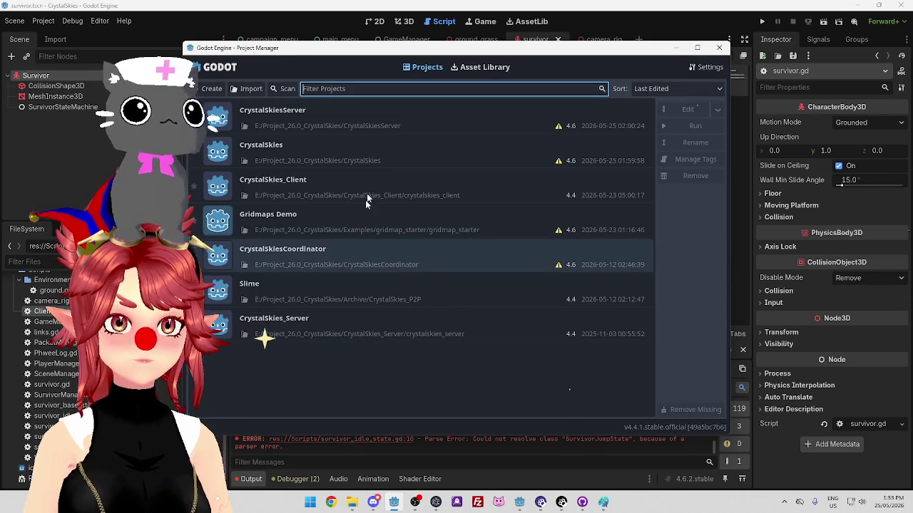
{"action": "left_click", "coordinate": [371, 181]}
{"action": "left_click", "coordinate": [685, 109]}
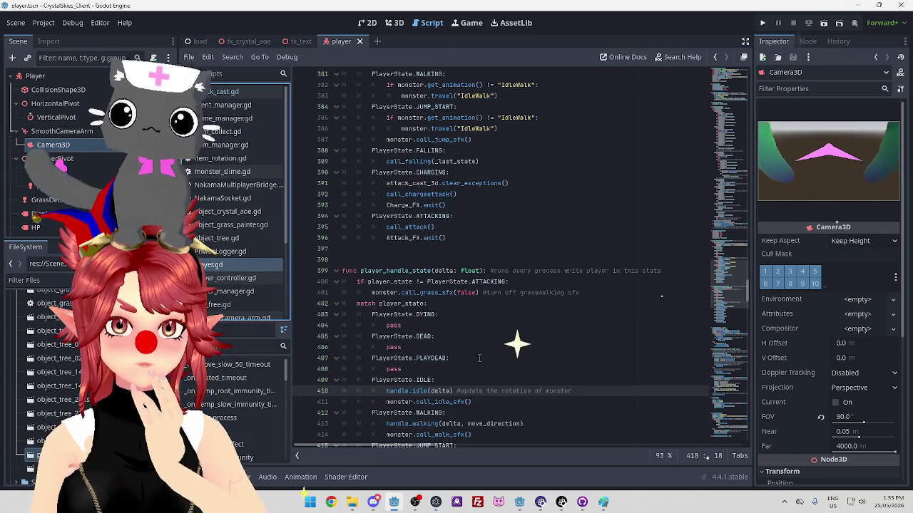
Scroll player.gd up to the FALLING state's not is_on_floor check.
{"action": "scroll", "coordinate": [479, 358], "scroll_direction": "up", "scroll_amount": 4}
{"action": "scroll", "coordinate": [498, 271], "scroll_direction": "up", "scroll_amount": 12}
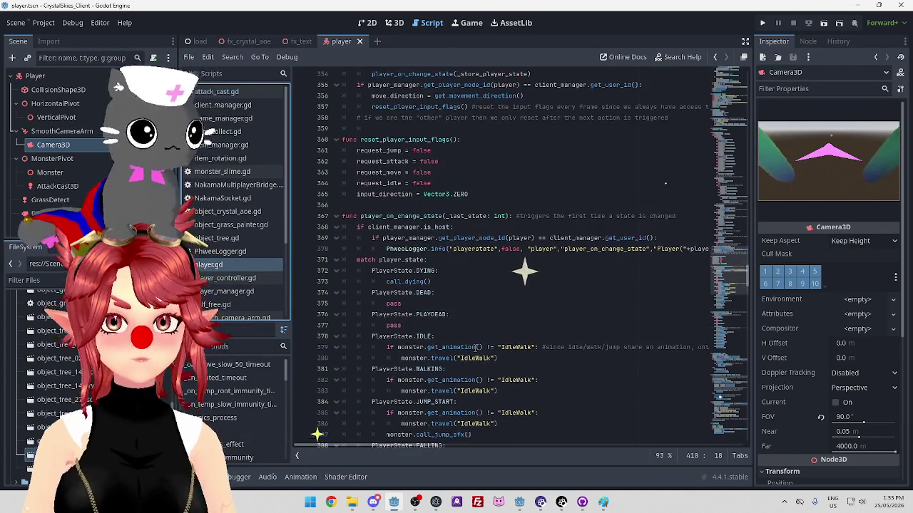
{"action": "scroll", "coordinate": [498, 264], "scroll_direction": "up", "scroll_amount": 4}
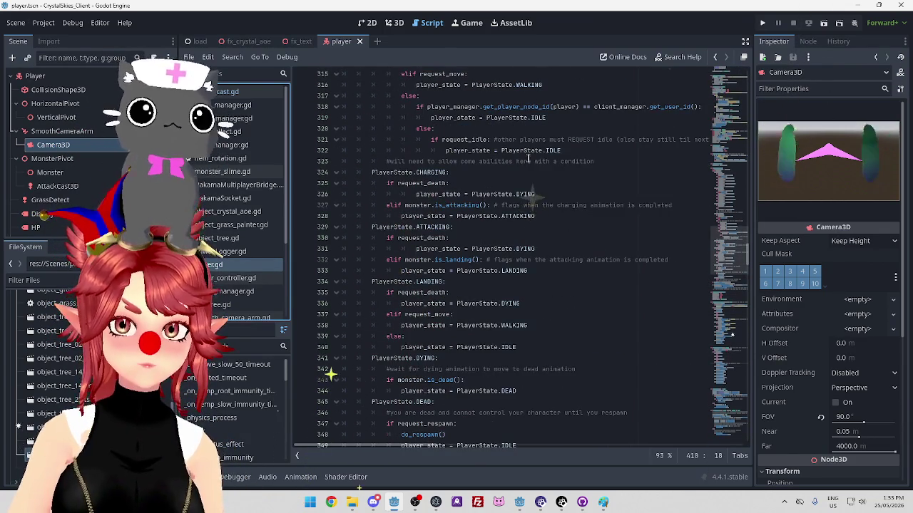
{"action": "scroll", "coordinate": [502, 218], "scroll_direction": "up", "scroll_amount": 3}
{"action": "scroll", "coordinate": [609, 235], "scroll_direction": "up", "scroll_amount": 3}
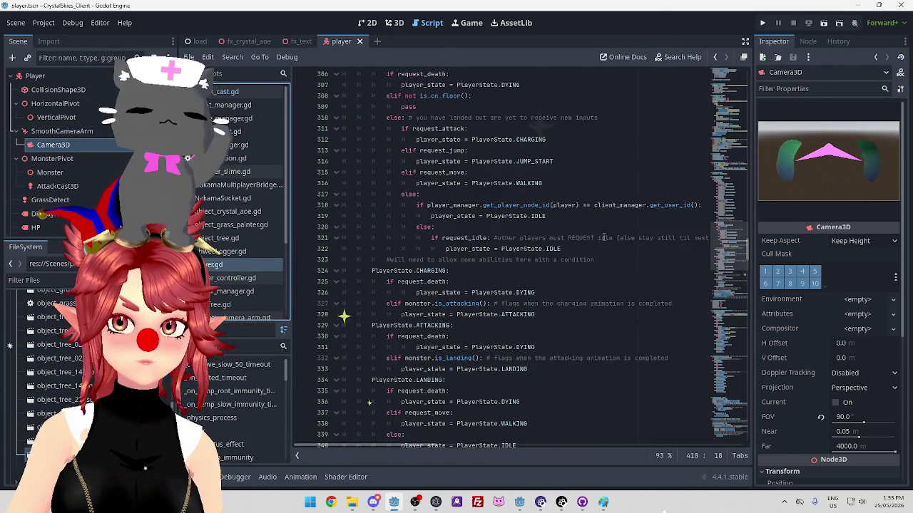
{"action": "left_click", "coordinate": [393, 155]}
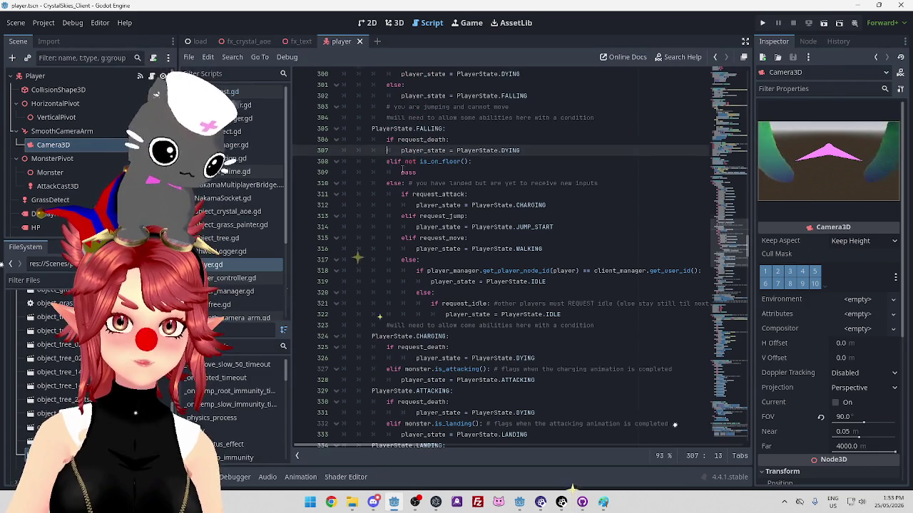
{"action": "scroll", "coordinate": [399, 164], "scroll_direction": "up", "scroll_amount": 1}
{"action": "left_click", "coordinate": [433, 161]}
{"action": "left_click", "coordinate": [411, 173]}
Select is_on_floor and open its documentation page.
{"action": "left_click_drag", "start_coordinate": [405, 194], "coordinate": [454, 193]}
{"action": "left_click", "coordinate": [447, 194]}
{"action": "double_click", "coordinate": [454, 194]}
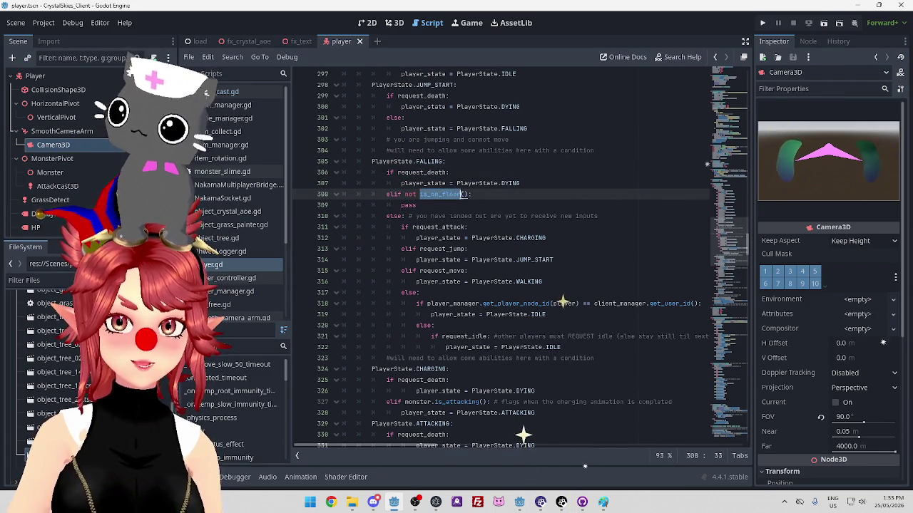
{"action": "key", "text": "ctrl+shift+f"}
{"action": "key", "text": "Escape"}
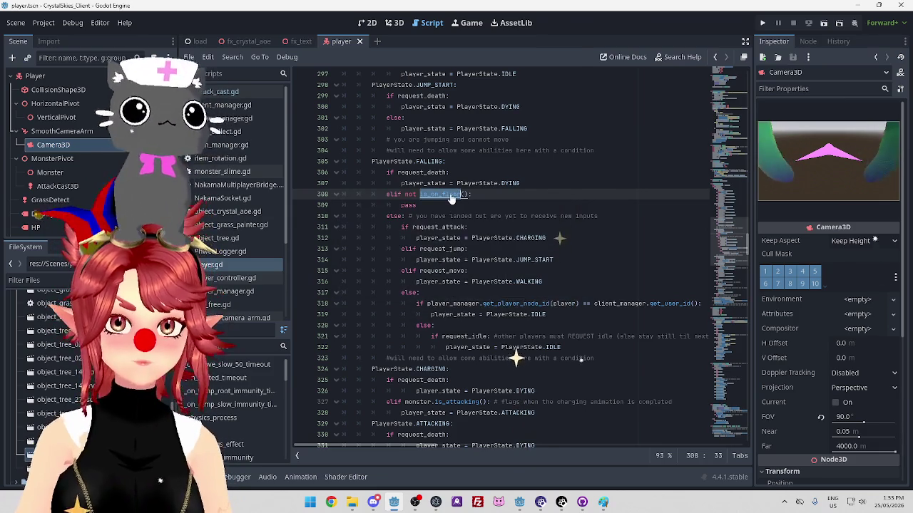
{"action": "left_click", "coordinate": [456, 194], "text": "ctrl"}
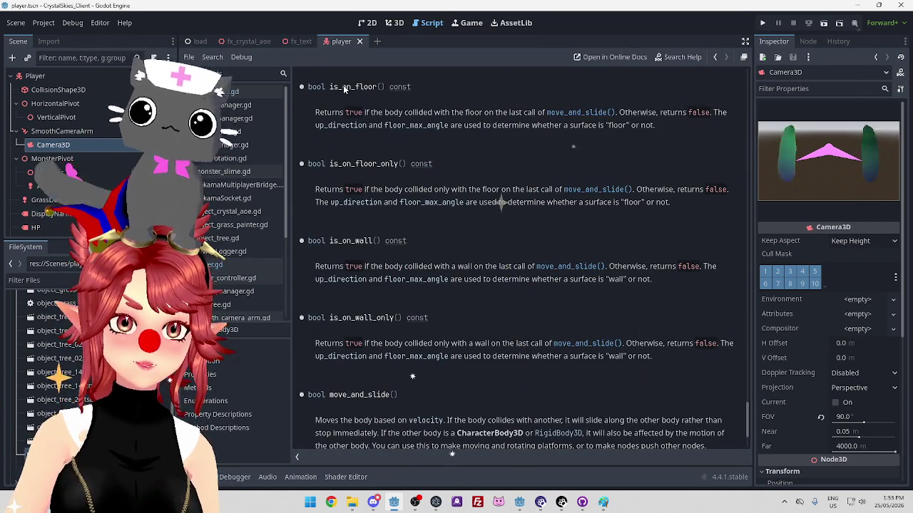
Highlight the help text on when is_on_floor() returns true and what counts as floor.
{"action": "scroll", "coordinate": [243, 205], "scroll_direction": "down", "scroll_amount": 5}
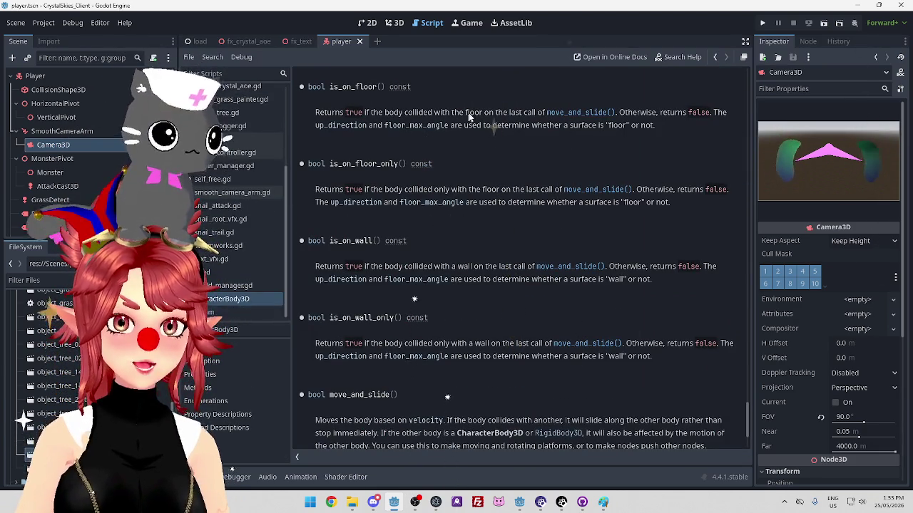
{"action": "left_click_drag", "start_coordinate": [404, 112], "coordinate": [506, 112]}
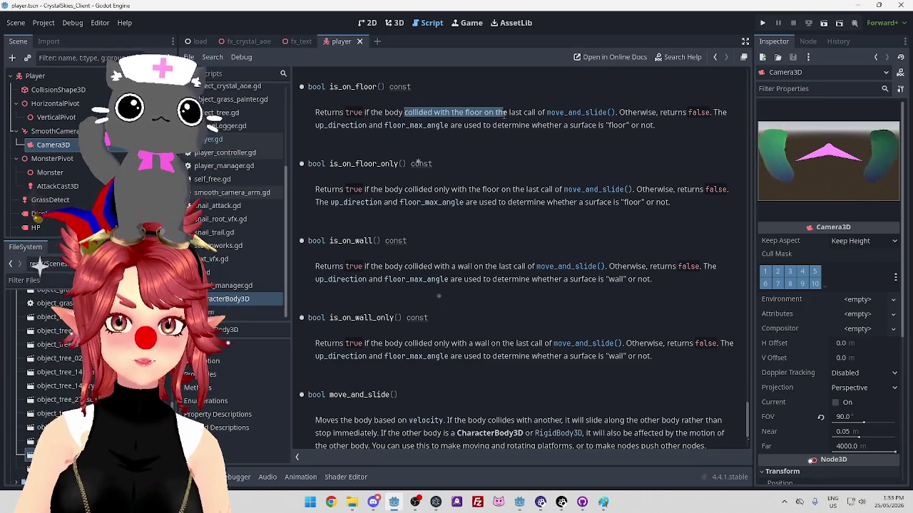
{"action": "double_click", "coordinate": [528, 112]}
{"action": "double_click", "coordinate": [637, 112]}
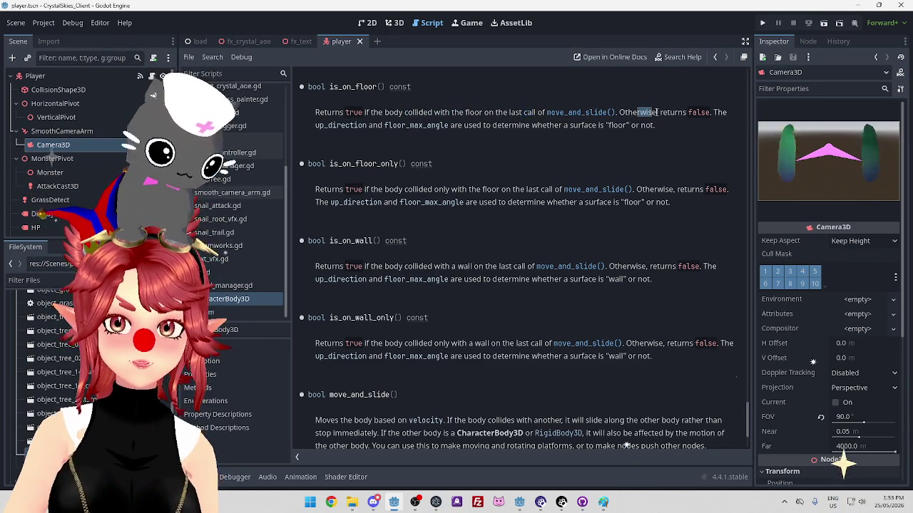
{"action": "double_click", "coordinate": [670, 112]}
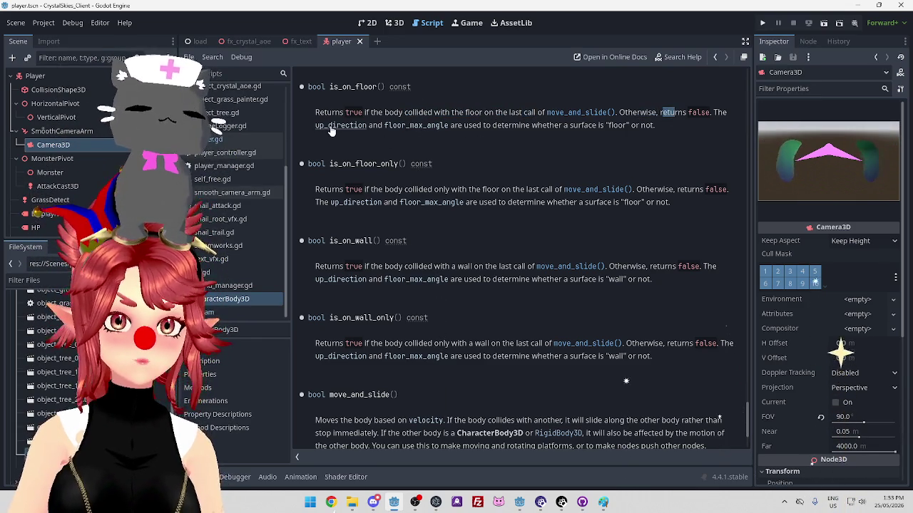
{"action": "left_click_drag", "start_coordinate": [467, 126], "coordinate": [545, 125]}
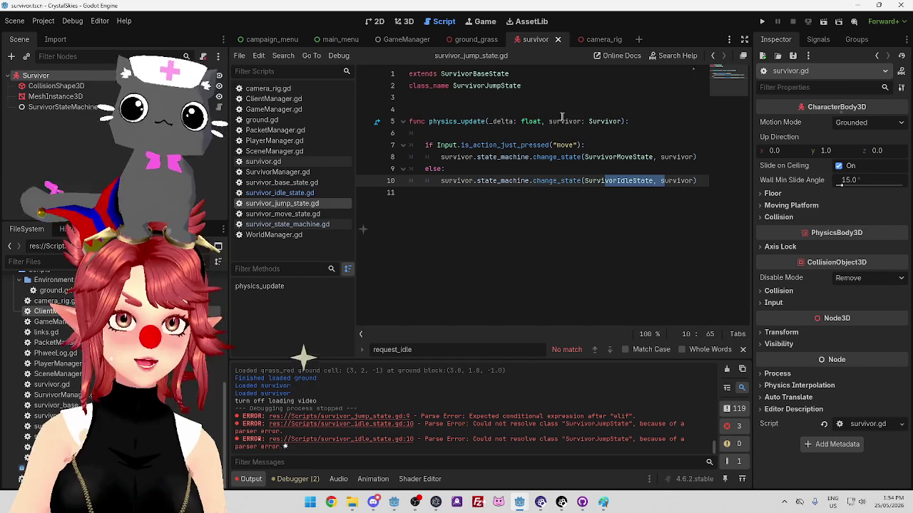
Rewrite line 9's else as 'elif survivor.is_on_floor():' using autocompletion.
{"action": "left_click", "coordinate": [442, 169]}
{"action": "key", "text": "BackSpace"}
{"action": "key", "text": "BackSpace"}
{"action": "type", "text": "if is_"}
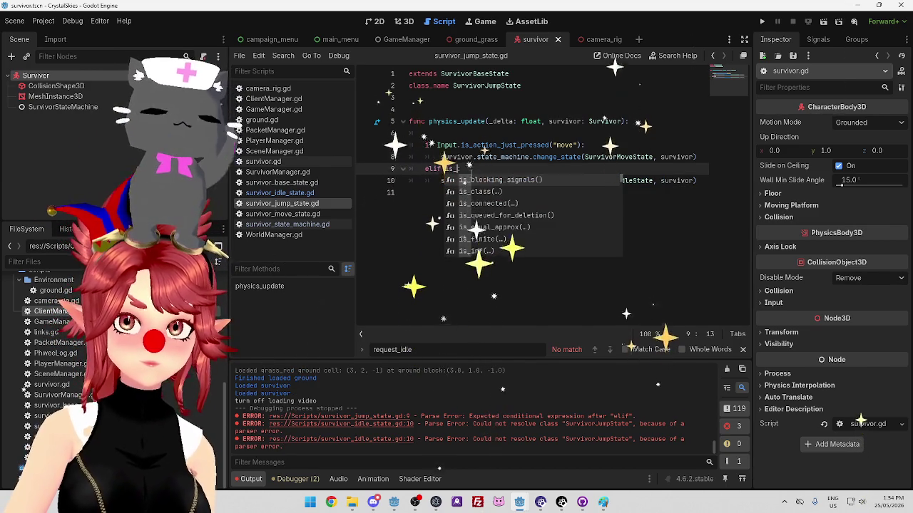
{"action": "key", "text": "BackSpace"}
{"action": "key", "text": "BackSpace"}
{"action": "key", "text": "BackSpace"}
{"action": "type", "text": "survivor."}
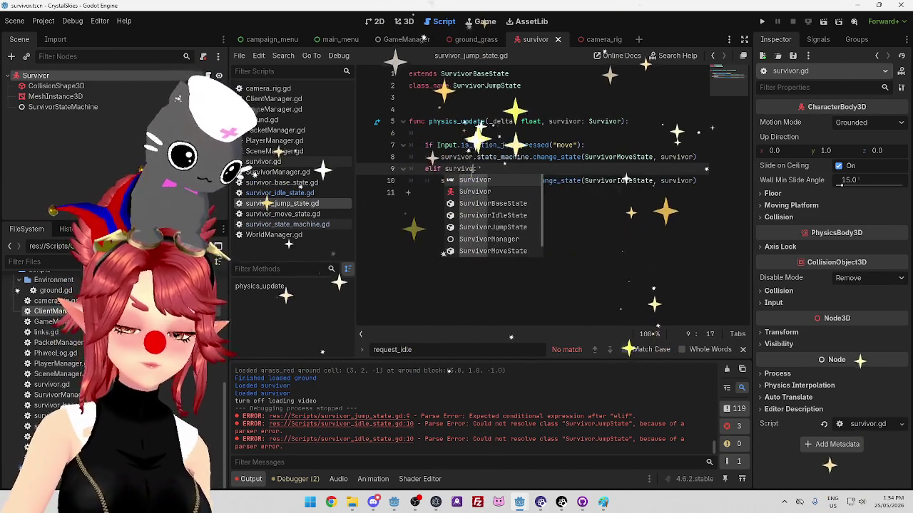
{"action": "type", "text": "is_on"}
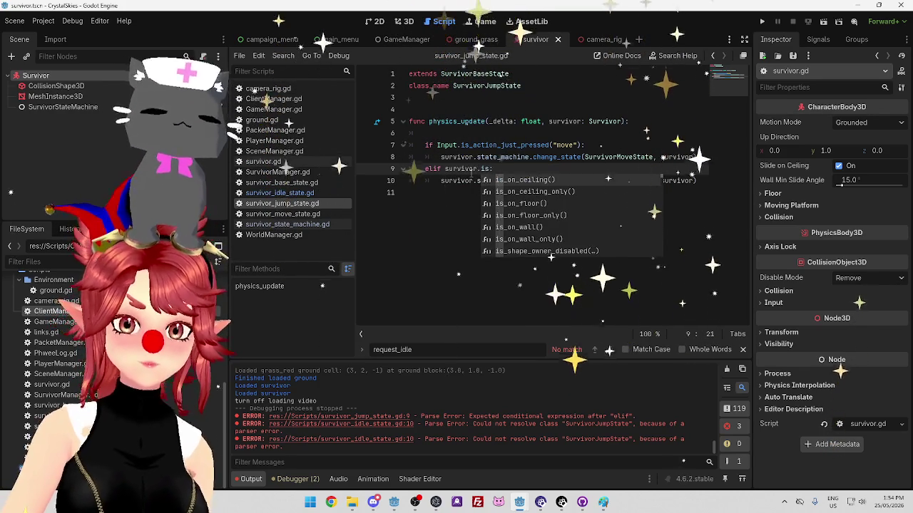
{"action": "type", "text": "_fl"}
{"action": "key", "text": "Return"}
{"action": "type", "text": ":"}
{"action": "left_click", "coordinate": [567, 229]}
{"action": "left_click", "coordinate": [563, 169]}
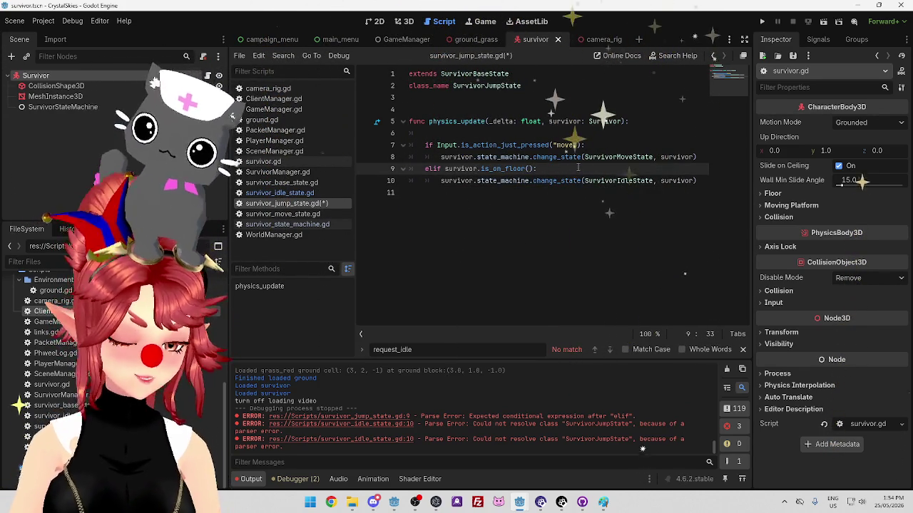
{"action": "left_click", "coordinate": [293, 193]}
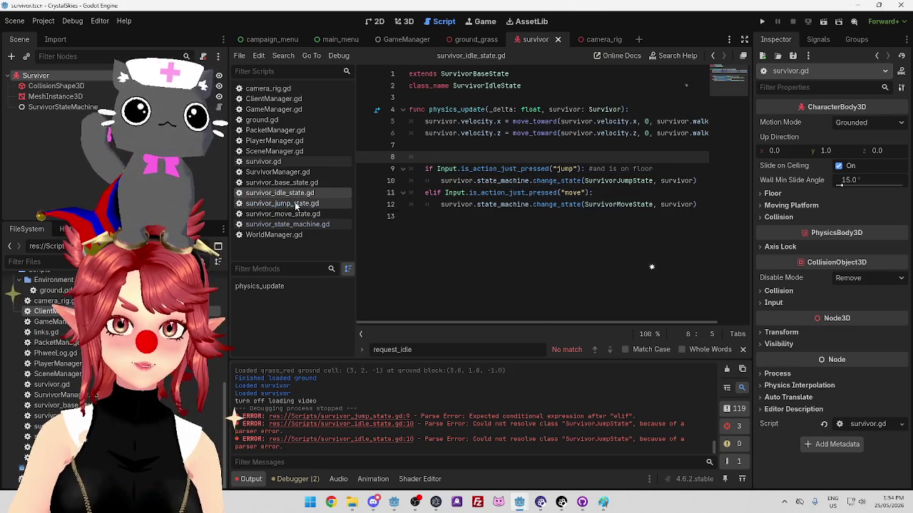
Copy the jump and move input checks, lines 9–12, from survivor_idle_state.gd.
{"action": "left_click", "coordinate": [296, 205]}
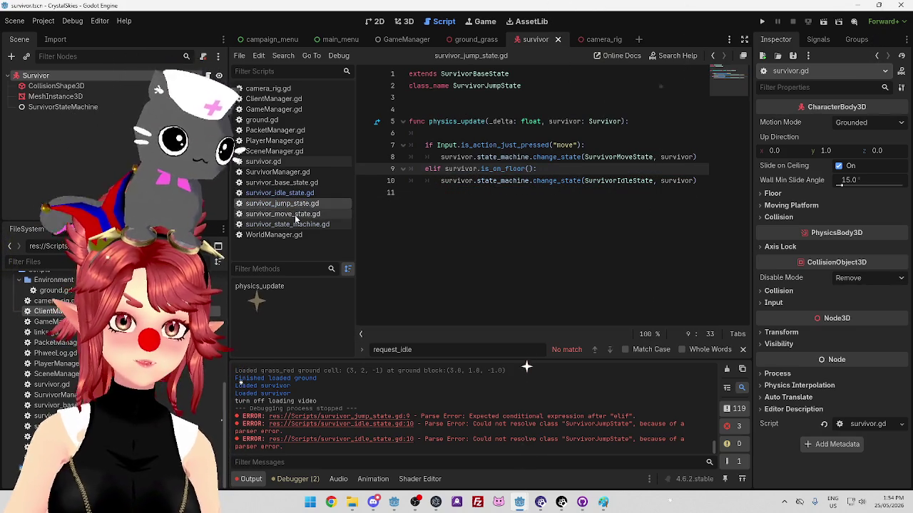
{"action": "left_click", "coordinate": [295, 214]}
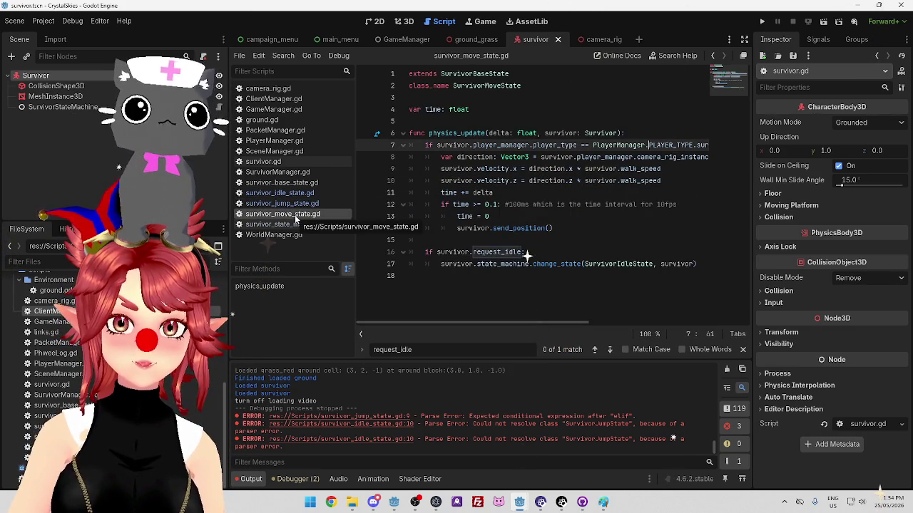
{"action": "left_click", "coordinate": [297, 203]}
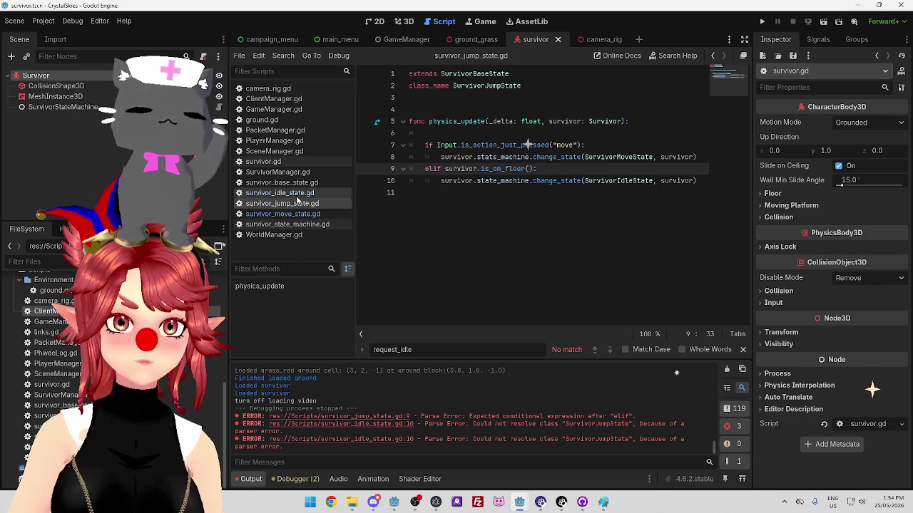
{"action": "left_click", "coordinate": [296, 196]}
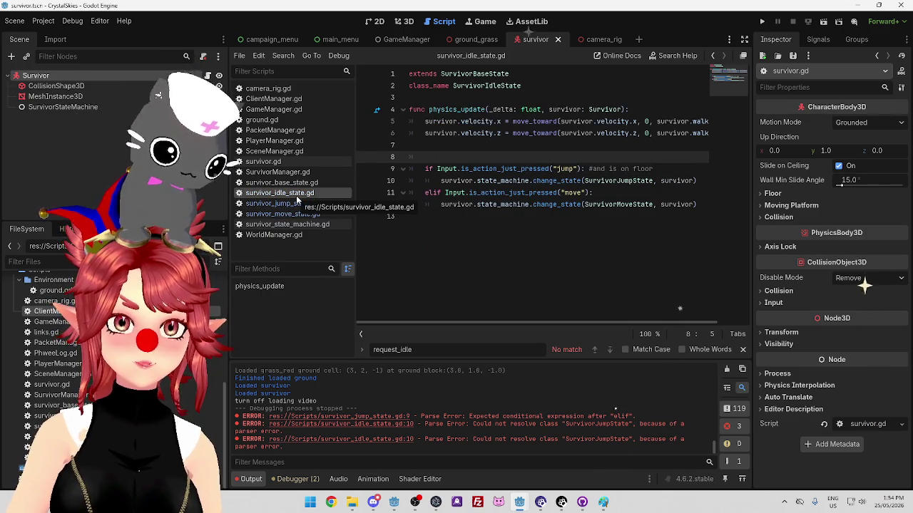
{"action": "mouse_move", "coordinate": [425, 168]}
{"action": "left_mouse_down"}
{"action": "mouse_move", "coordinate": [696, 187]}
{"action": "mouse_move", "coordinate": [697, 206]}
{"action": "left_mouse_up"}
{"action": "key", "text": "ctrl+c"}
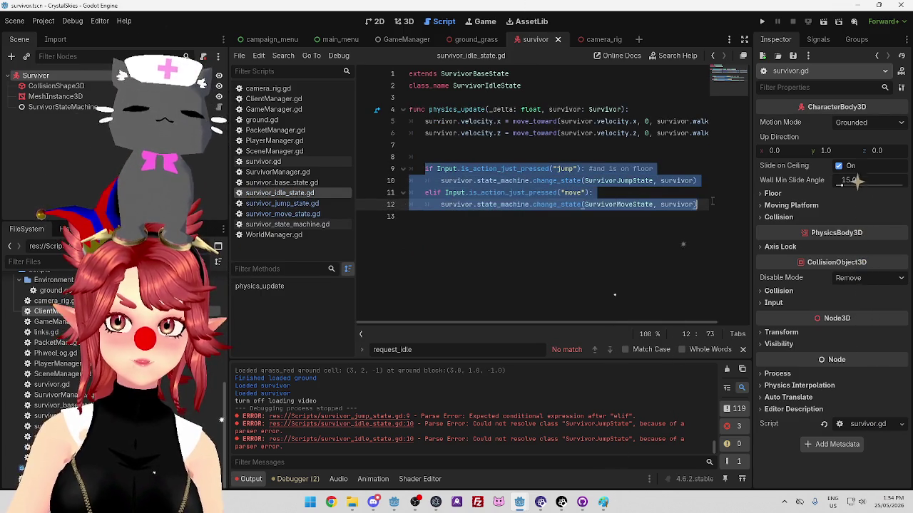
Replace the request_idle check on lines 16–17 of survivor_move_state.gd with the copied input code.
{"action": "left_click", "coordinate": [289, 214]}
{"action": "left_click", "coordinate": [442, 276]}
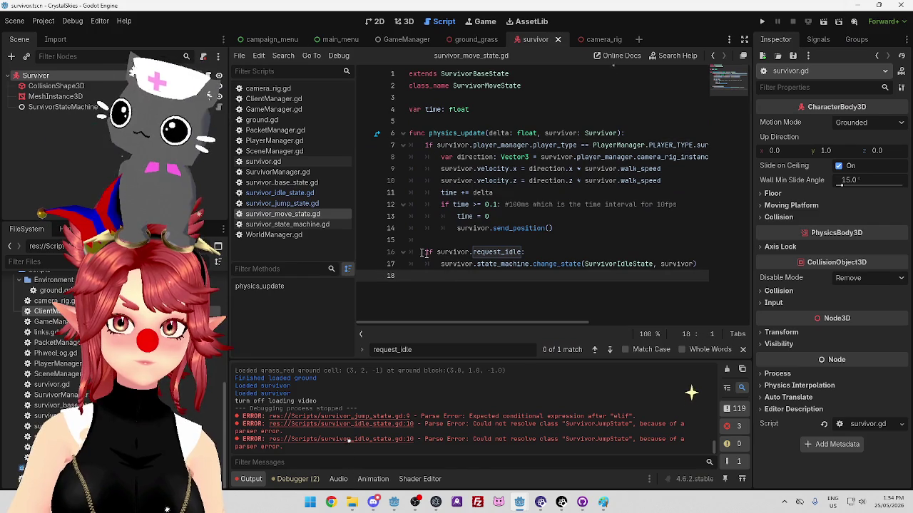
{"action": "left_click_drag", "start_coordinate": [426, 251], "coordinate": [697, 265]}
{"action": "key", "text": "ctrl+v"}
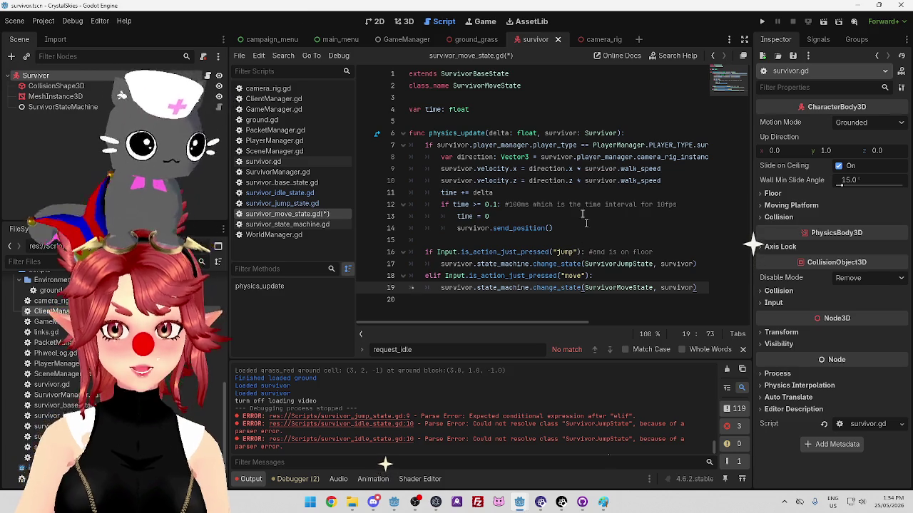
{"action": "mouse_move", "coordinate": [573, 289]}
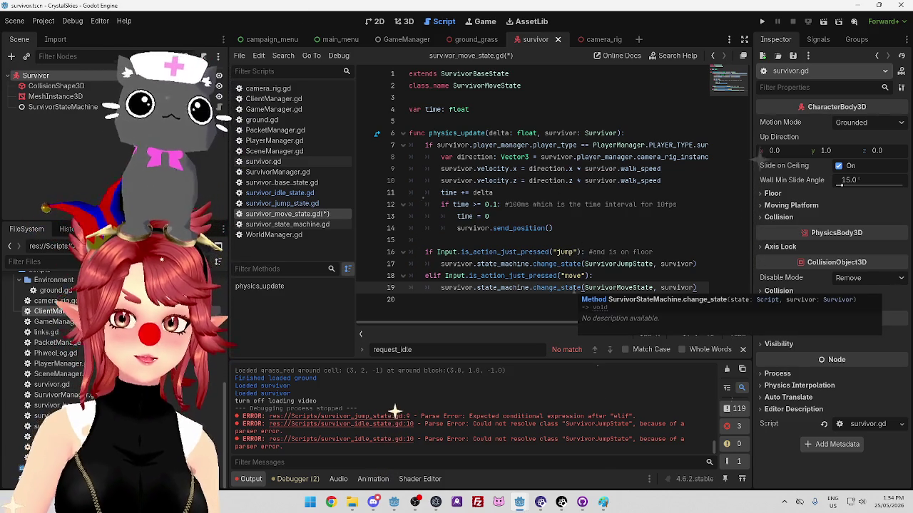
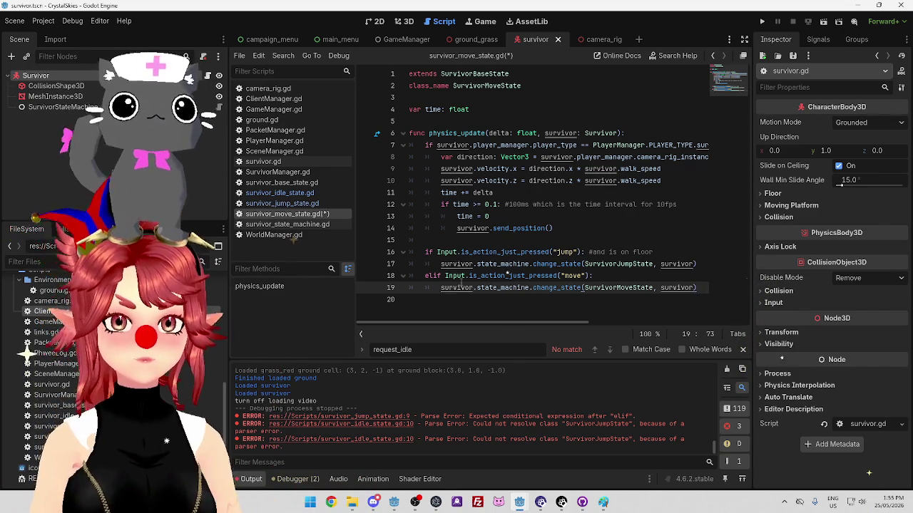
Browse the Input class documentation down to the is_anything_pressed description.
{"action": "left_click", "coordinate": [457, 278], "text": "ctrl"}
{"action": "scroll", "coordinate": [444, 189], "scroll_direction": "down", "scroll_amount": 8}
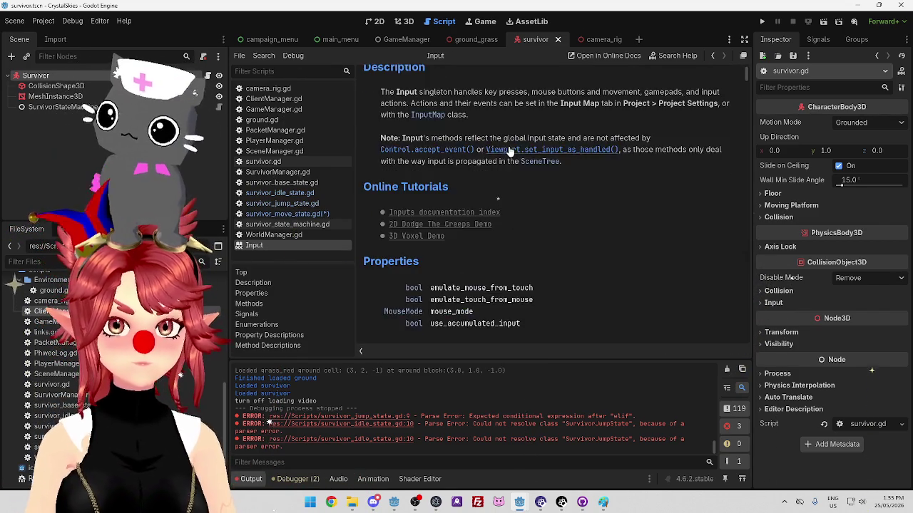
{"action": "scroll", "coordinate": [499, 164], "scroll_direction": "down", "scroll_amount": 10}
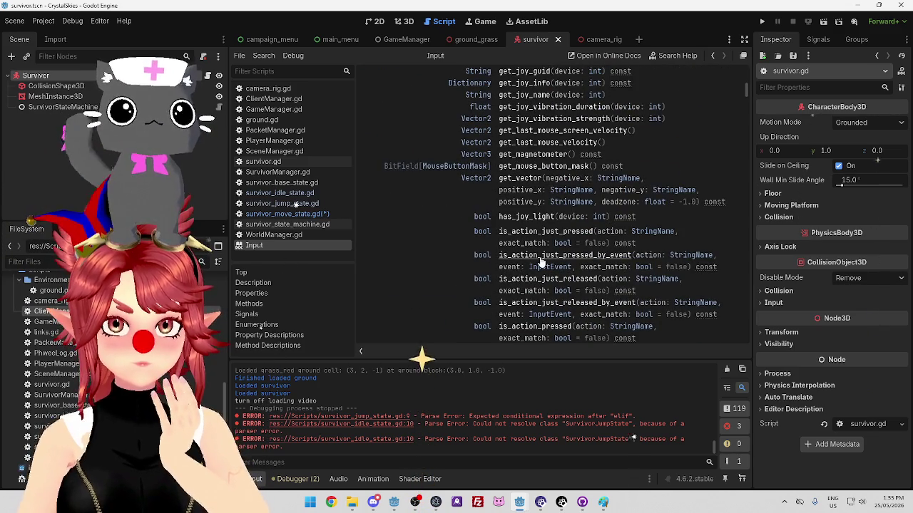
{"action": "scroll", "coordinate": [542, 263], "scroll_direction": "down", "scroll_amount": 3}
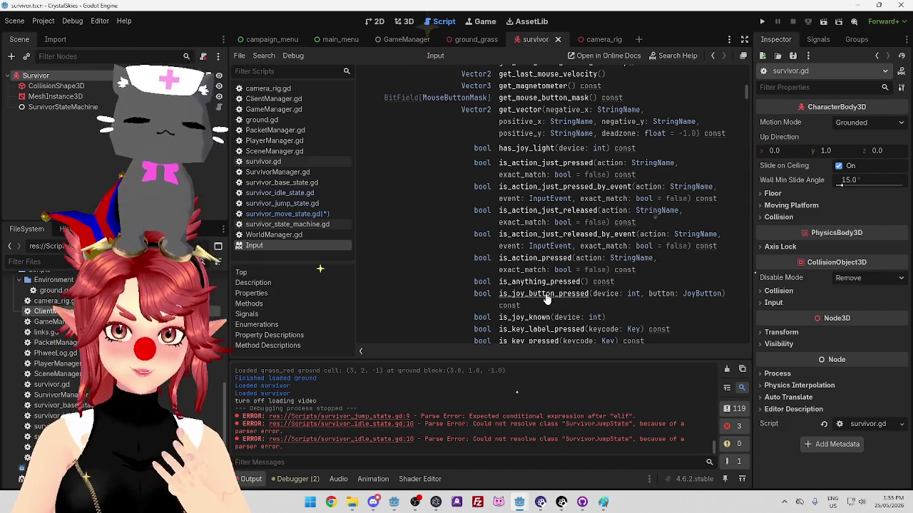
{"action": "scroll", "coordinate": [544, 289], "scroll_direction": "down", "scroll_amount": 2}
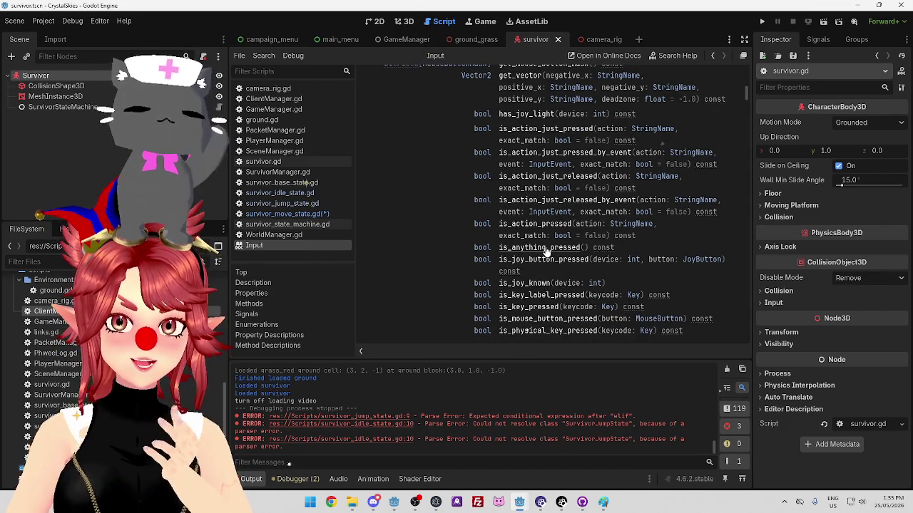
{"action": "left_click", "coordinate": [545, 248]}
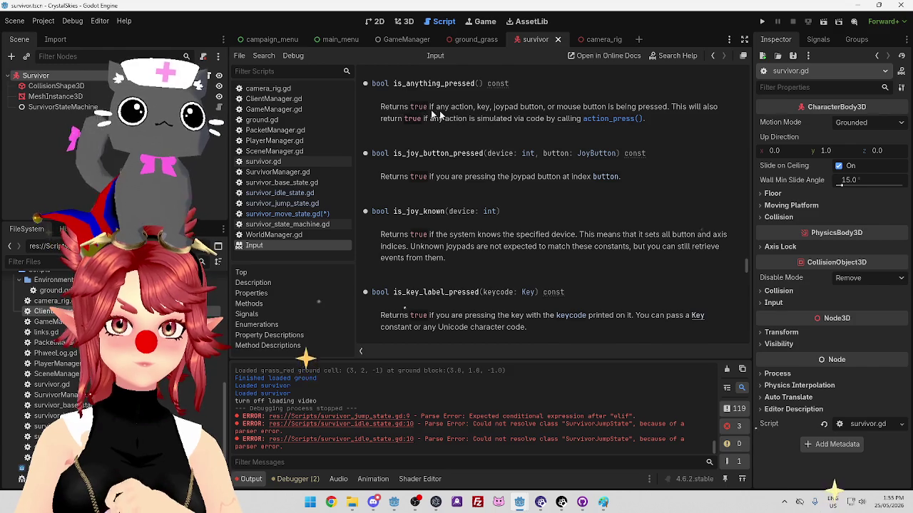
Replace line 18's Input.is_action_just_pressed("move") check with survivor.is_anyt, then reopen the Input docs.
{"action": "left_click", "coordinate": [327, 214]}
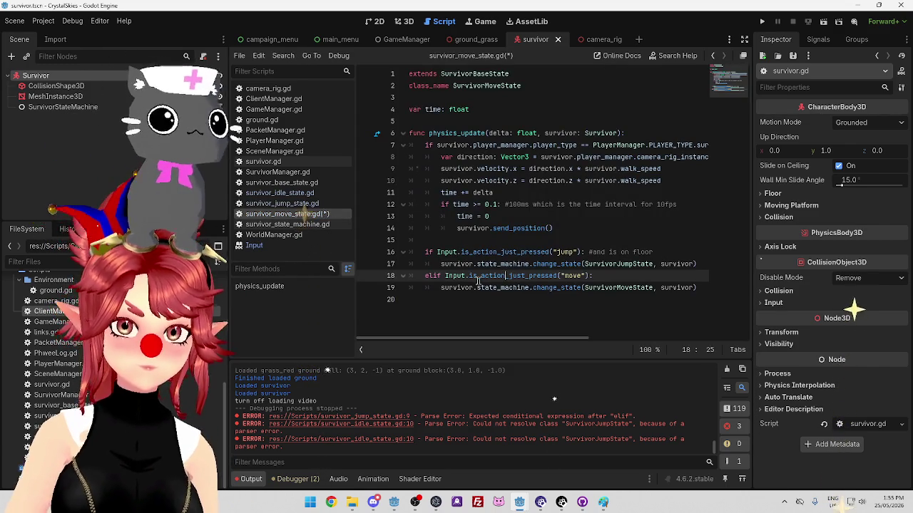
{"action": "left_click_drag", "start_coordinate": [444, 276], "coordinate": [593, 275]}
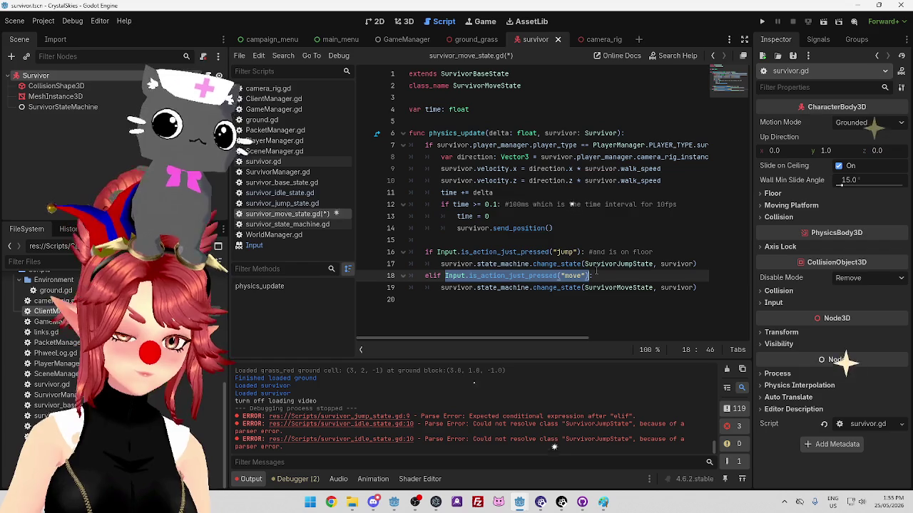
{"action": "type", "text": "survivor"}
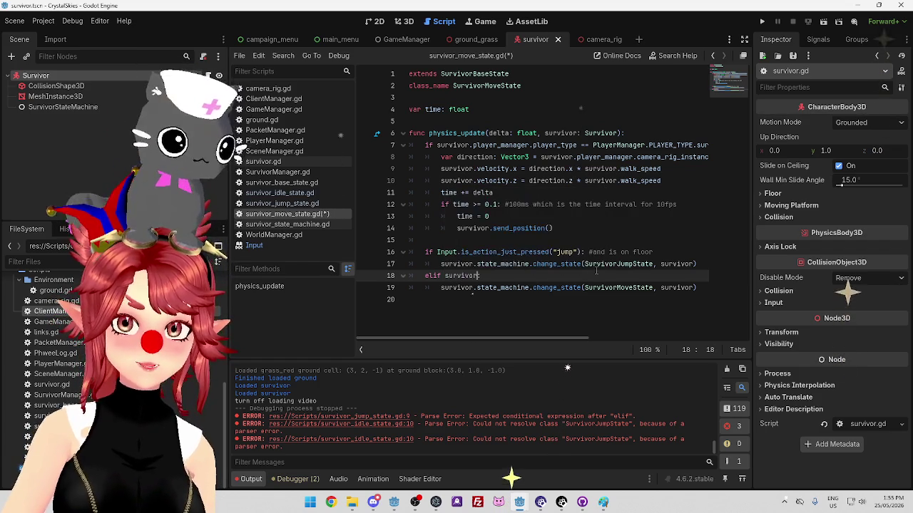
{"action": "type", "text": ".is_anyt"}
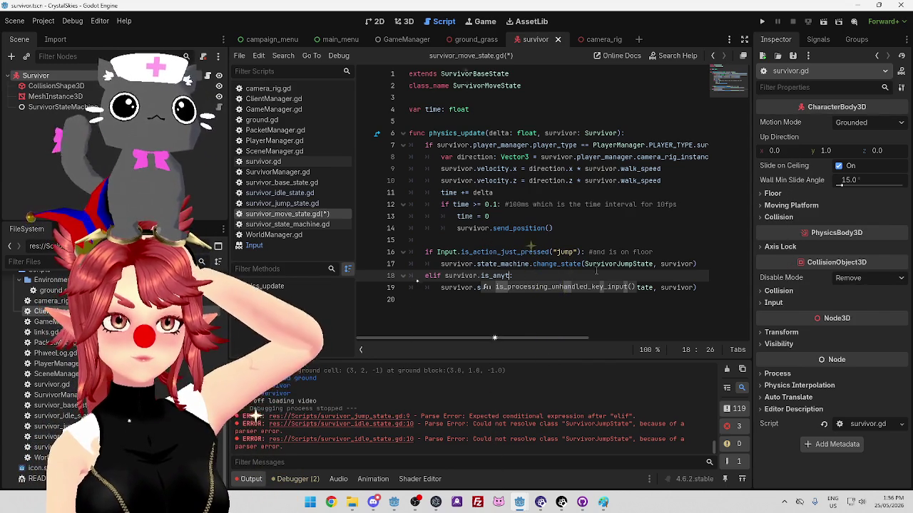
{"action": "left_click", "coordinate": [279, 247]}
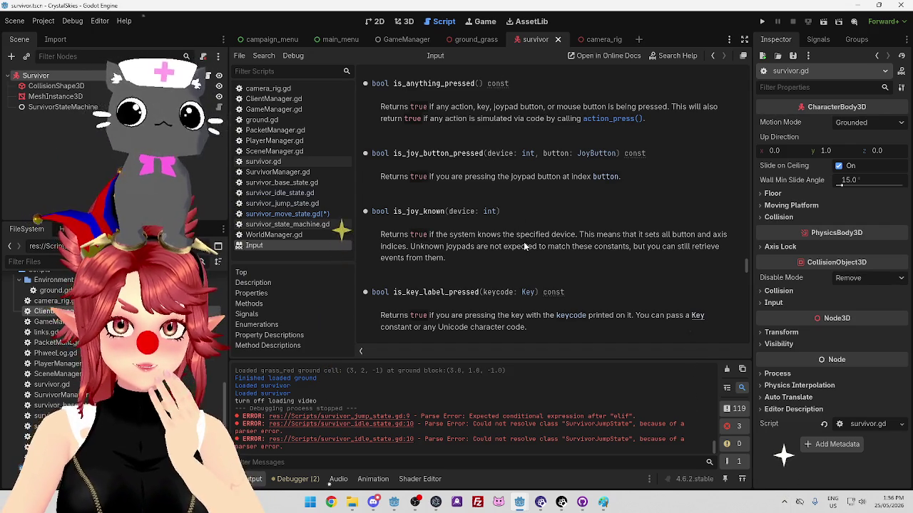
Read the is_key_pressed docs, highlighting the notes on shortcut keys and keyboard layouts.
{"action": "scroll", "coordinate": [524, 246], "scroll_direction": "down", "scroll_amount": 5}
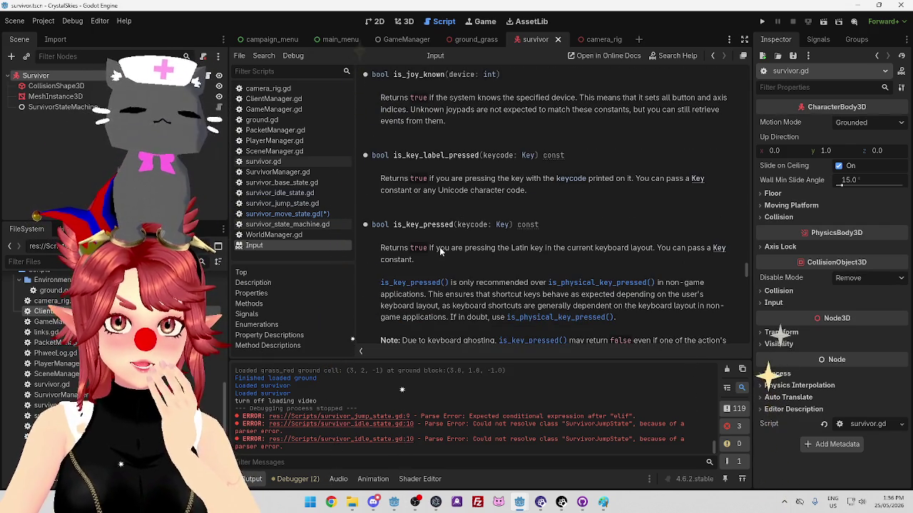
{"action": "left_click_drag", "start_coordinate": [436, 248], "coordinate": [470, 247]}
{"action": "scroll", "coordinate": [470, 248], "scroll_direction": "down", "scroll_amount": 1}
{"action": "left_click_drag", "start_coordinate": [382, 214], "coordinate": [651, 209]}
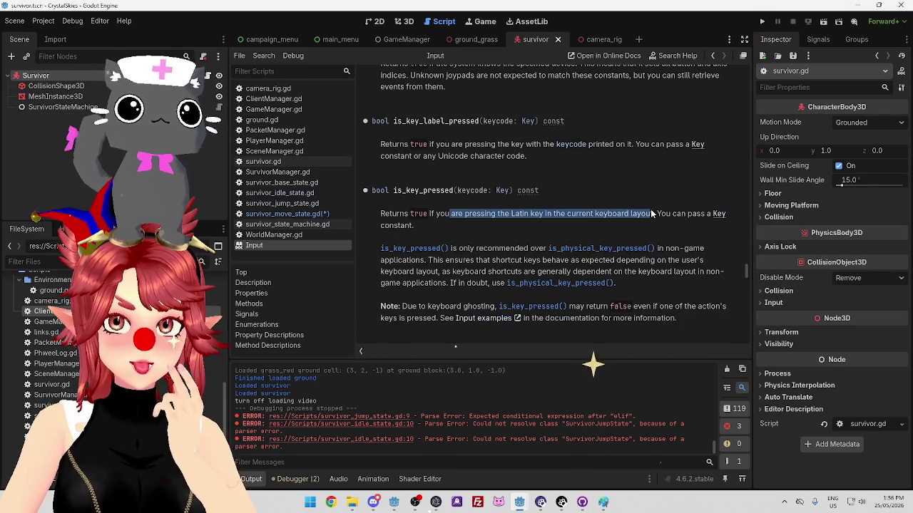
{"action": "scroll", "coordinate": [651, 214], "scroll_direction": "down", "scroll_amount": 1}
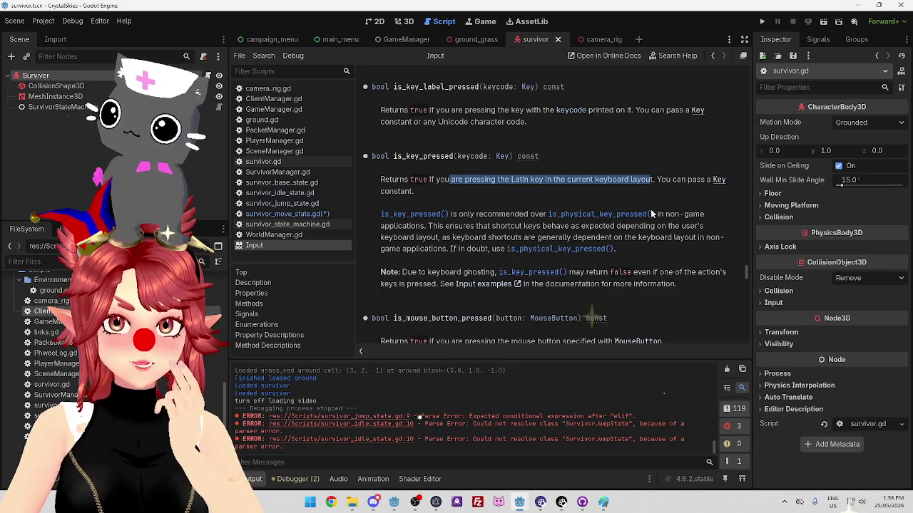
{"action": "double_click", "coordinate": [503, 214]}
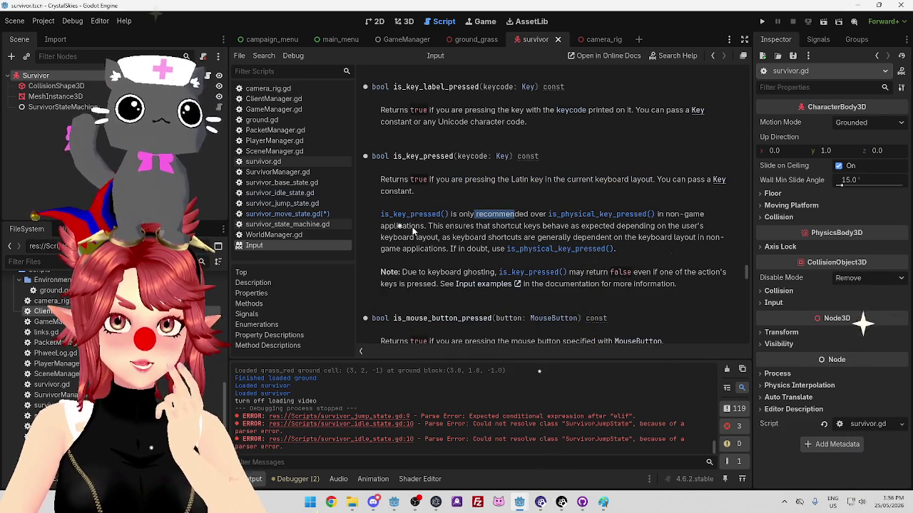
{"action": "left_click_drag", "start_coordinate": [428, 226], "coordinate": [676, 229]}
{"action": "mouse_move", "coordinate": [431, 238]}
{"action": "left_mouse_down"}
{"action": "mouse_move", "coordinate": [690, 240]}
{"action": "mouse_move", "coordinate": [438, 243]}
{"action": "left_mouse_up"}
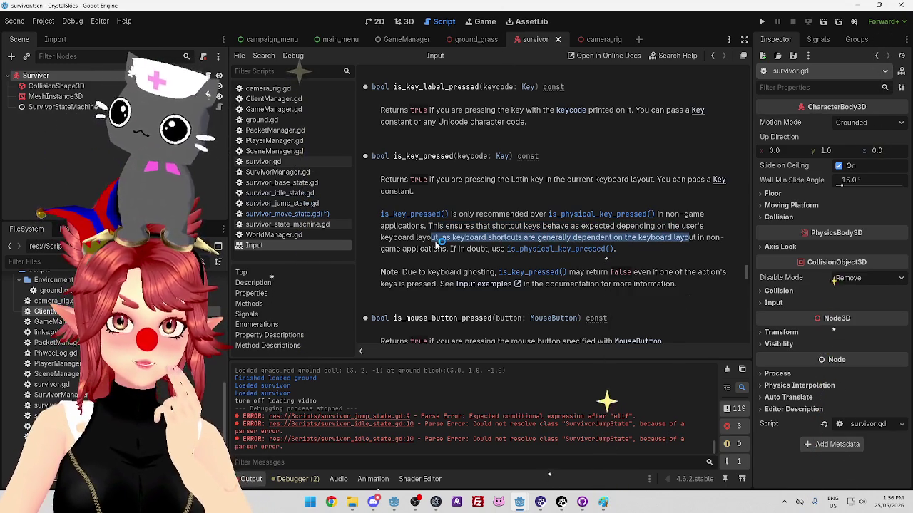
{"action": "double_click", "coordinate": [403, 156]}
Scroll further through the Input methods, then return to survivor_move_state.gd.
{"action": "scroll", "coordinate": [453, 218], "scroll_direction": "down", "scroll_amount": 3}
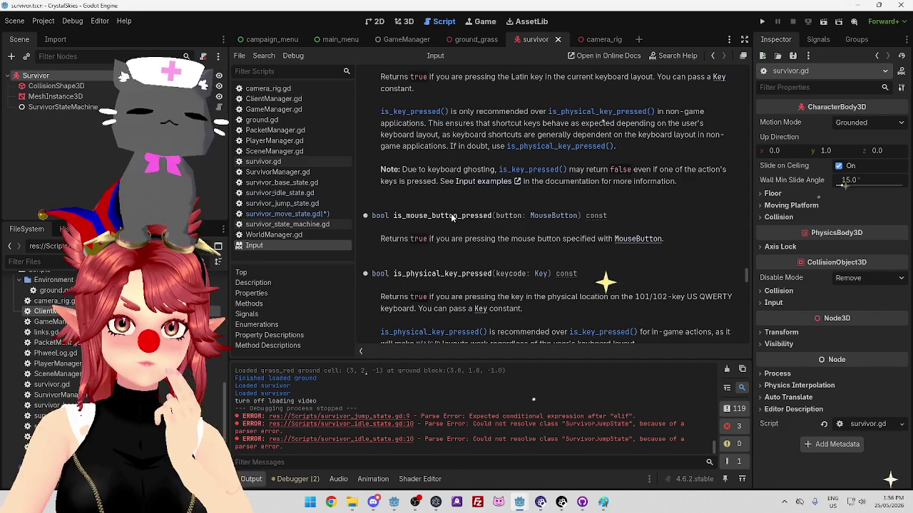
{"action": "scroll", "coordinate": [451, 215], "scroll_direction": "down", "scroll_amount": 6}
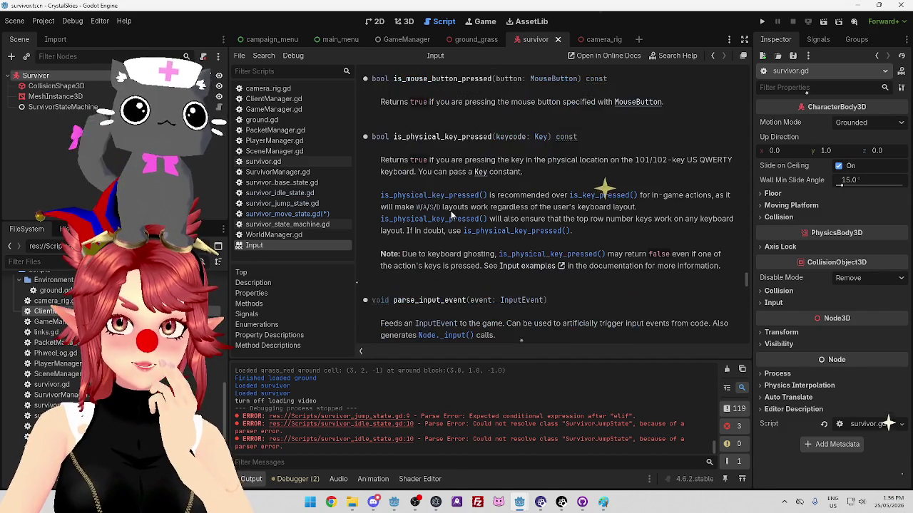
{"action": "scroll", "coordinate": [456, 208], "scroll_direction": "down", "scroll_amount": 2}
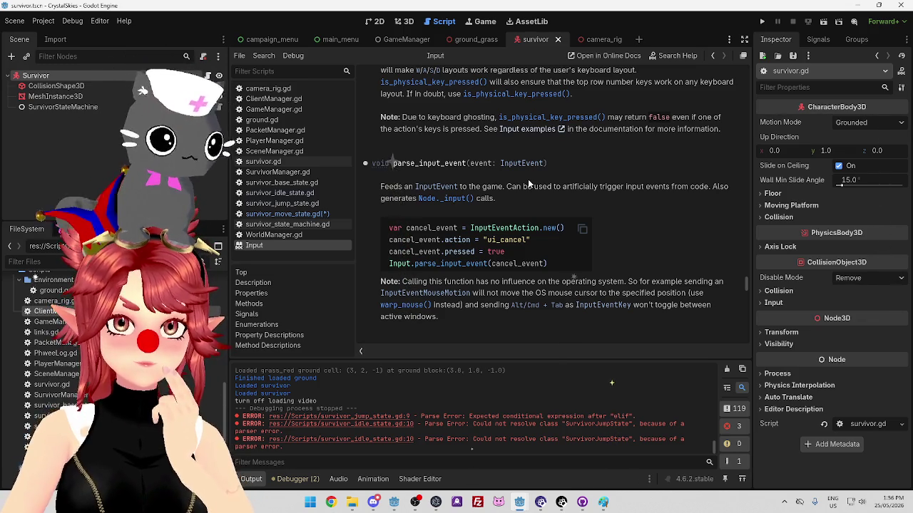
{"action": "scroll", "coordinate": [527, 179], "scroll_direction": "down", "scroll_amount": 3}
{"action": "scroll", "coordinate": [527, 185], "scroll_direction": "down", "scroll_amount": 4}
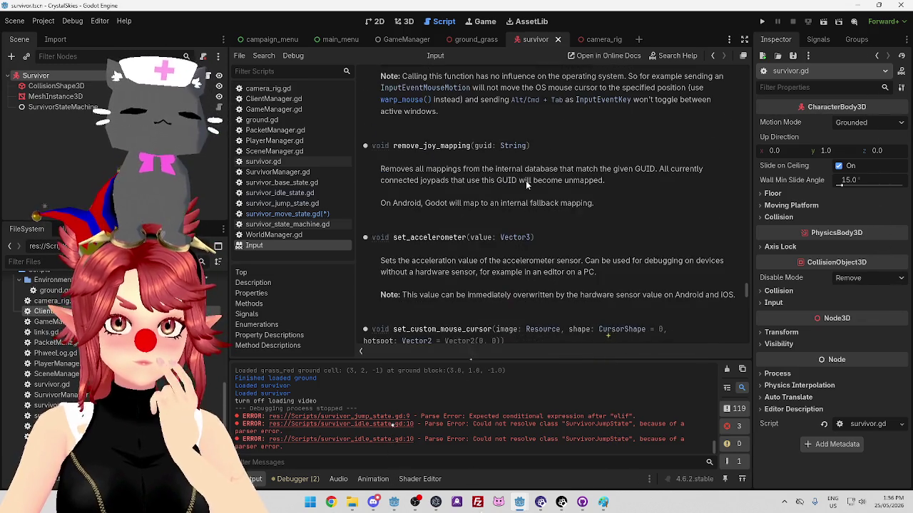
{"action": "scroll", "coordinate": [526, 185], "scroll_direction": "up", "scroll_amount": 5}
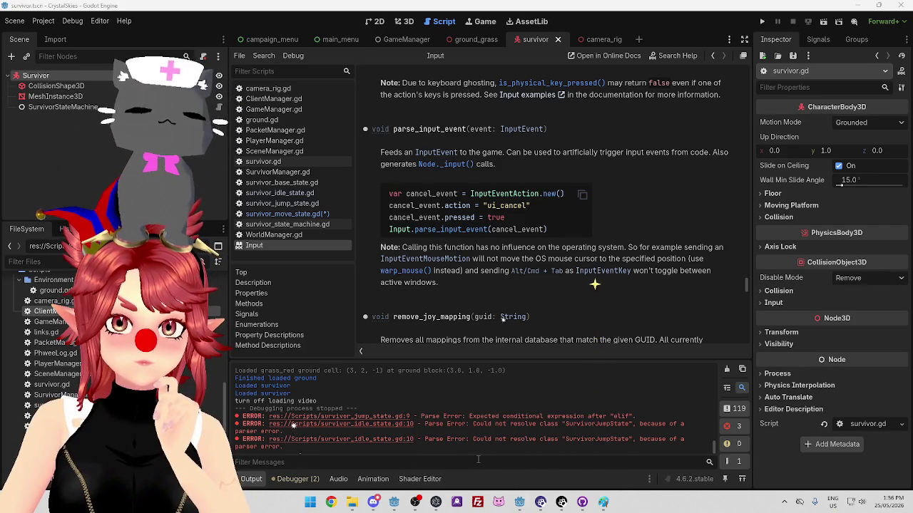
{"action": "left_click", "coordinate": [313, 213]}
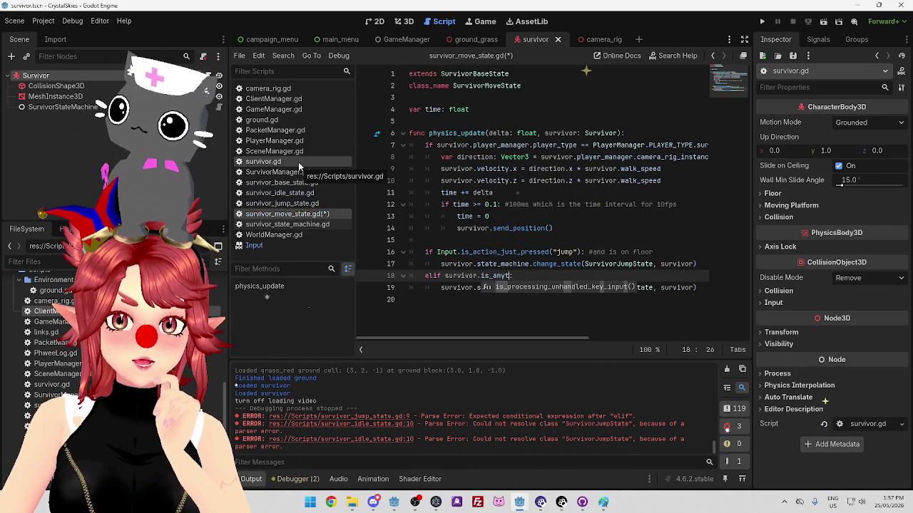
{"action": "left_click", "coordinate": [290, 246]}
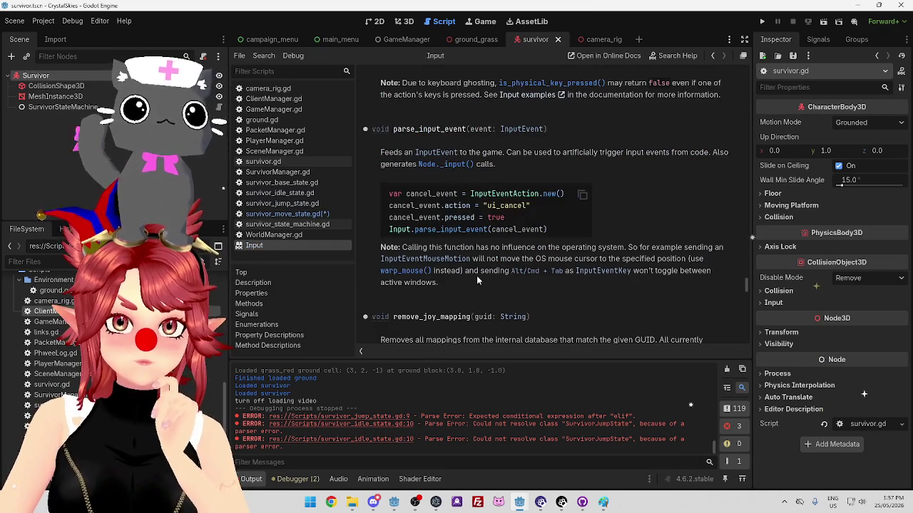
{"action": "scroll", "coordinate": [476, 280], "scroll_direction": "down", "scroll_amount": 5}
{"action": "scroll", "coordinate": [477, 276], "scroll_direction": "down", "scroll_amount": 5}
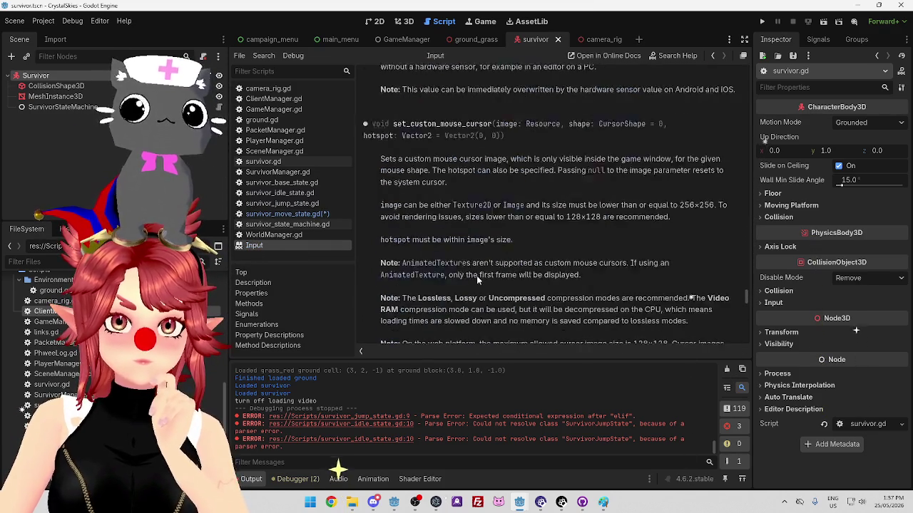
{"action": "scroll", "coordinate": [476, 276], "scroll_direction": "down", "scroll_amount": 8}
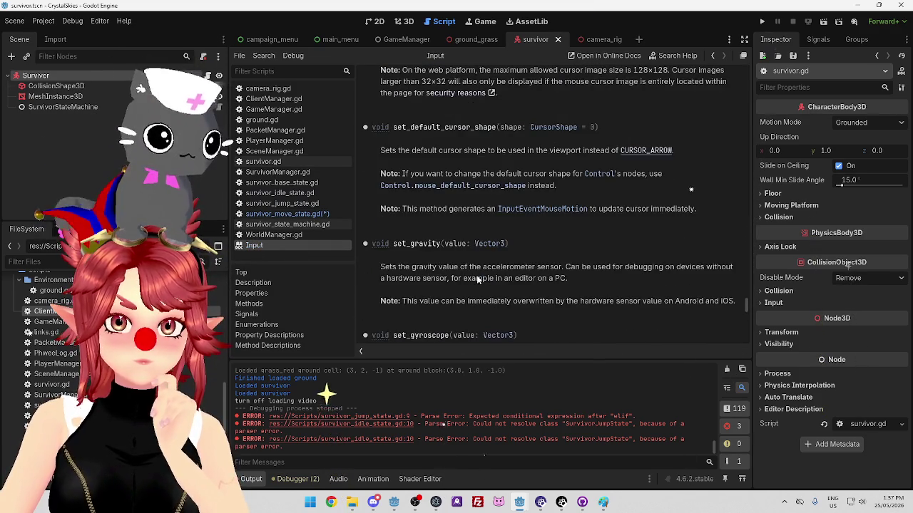
{"action": "mouse_move", "coordinate": [745, 312]}
{"action": "left_mouse_down"}
{"action": "mouse_move", "coordinate": [741, 79]}
{"action": "mouse_move", "coordinate": [739, 87]}
{"action": "left_mouse_up"}
{"action": "scroll", "coordinate": [739, 87], "scroll_direction": "down", "scroll_amount": 3}
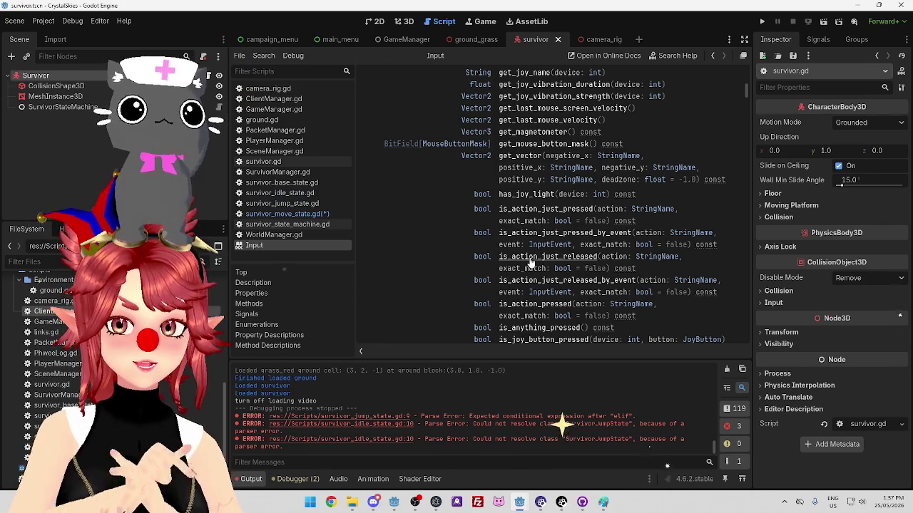
{"action": "scroll", "coordinate": [528, 266], "scroll_direction": "down", "scroll_amount": 1}
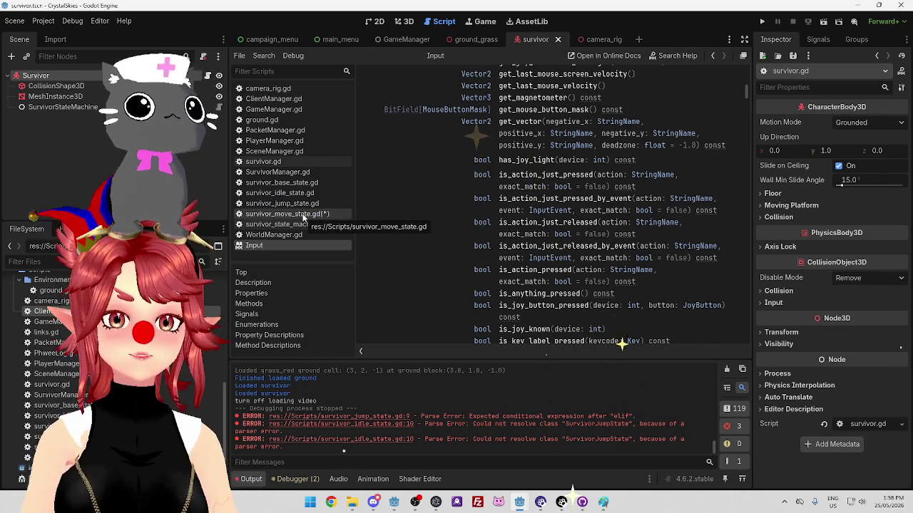
{"action": "left_click", "coordinate": [303, 217]}
{"action": "key", "text": "Right"}
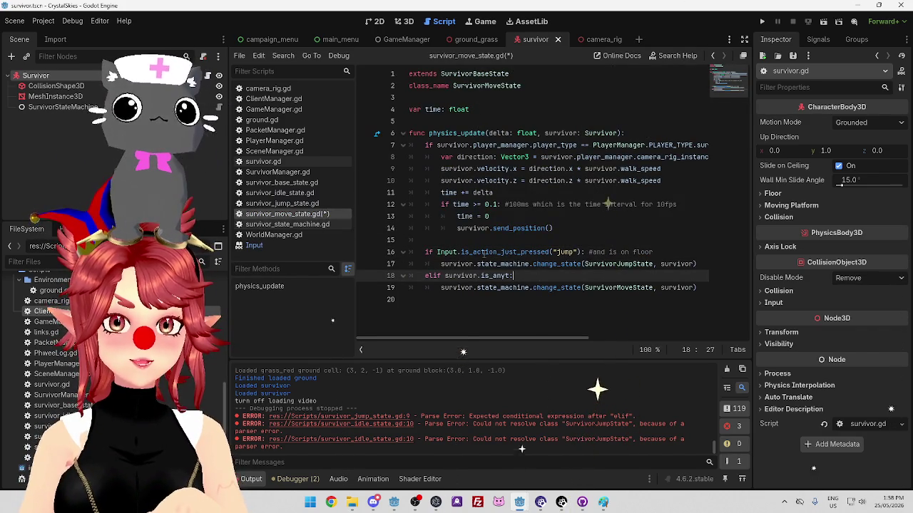
Open survivor_idle_state.gd at line 11, then open Project Settings at the Autoload globals list.
{"action": "left_click", "coordinate": [292, 192]}
{"action": "left_click", "coordinate": [561, 193]}
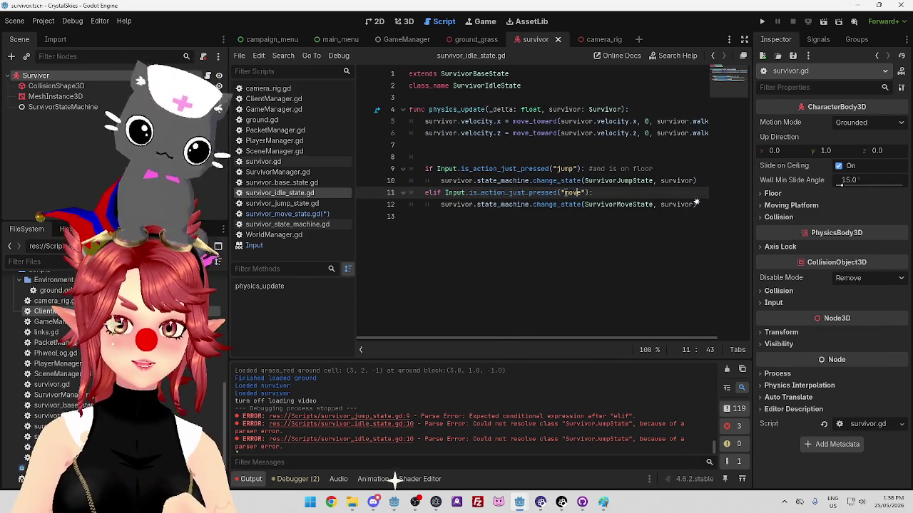
{"action": "left_click", "coordinate": [56, 23]}
{"action": "left_click", "coordinate": [60, 37]}
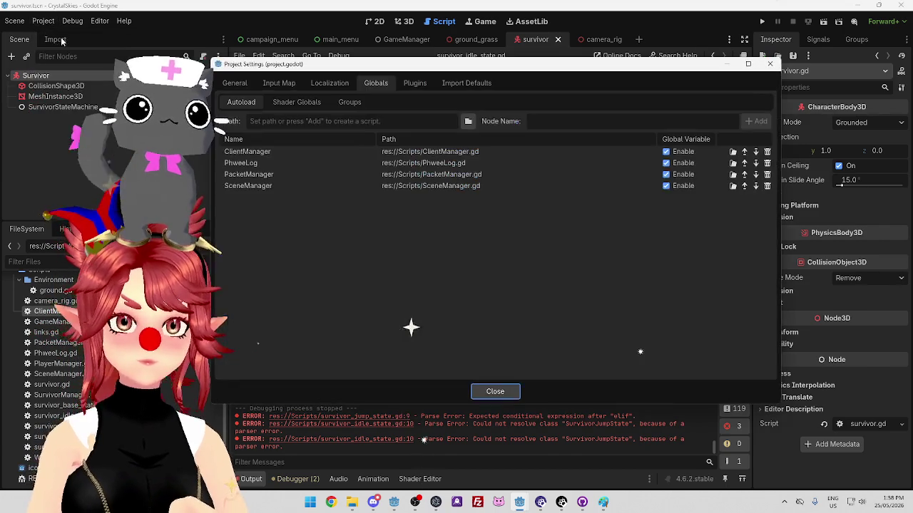
Look over the actions in the Input Map tab and close Project Settings.
{"action": "left_click", "coordinate": [278, 83]}
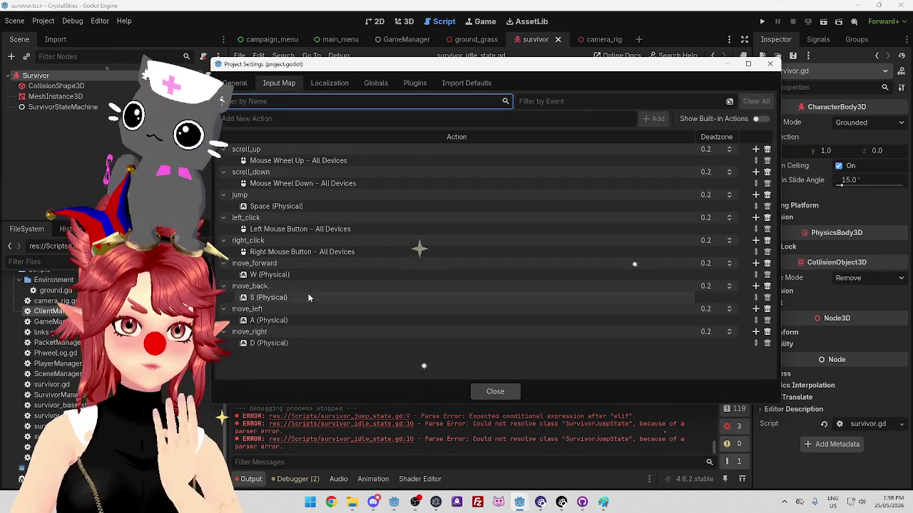
{"action": "left_click", "coordinate": [772, 65]}
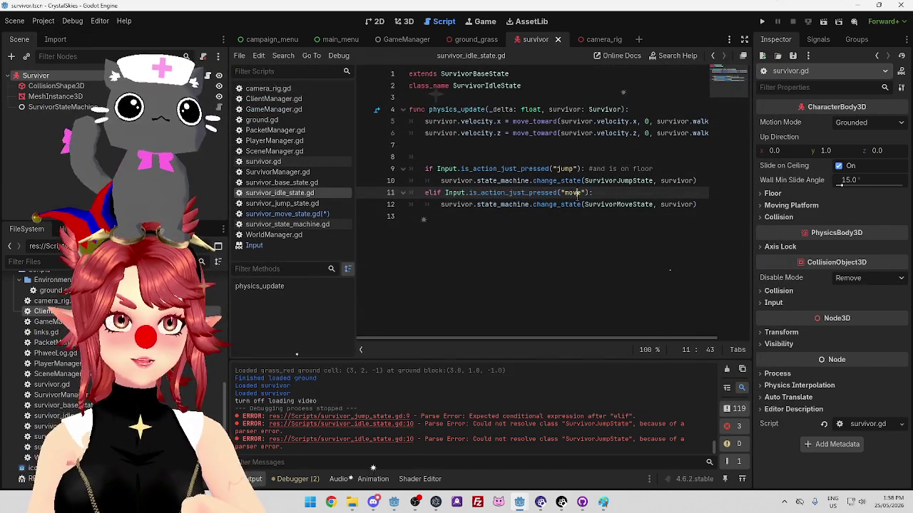
{"action": "mouse_move", "coordinate": [374, 503]}
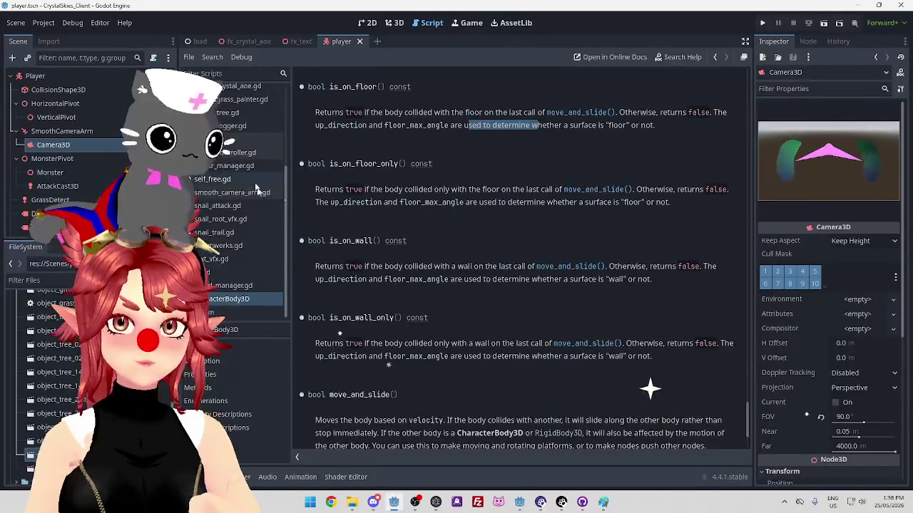
{"action": "left_click", "coordinate": [229, 138]}
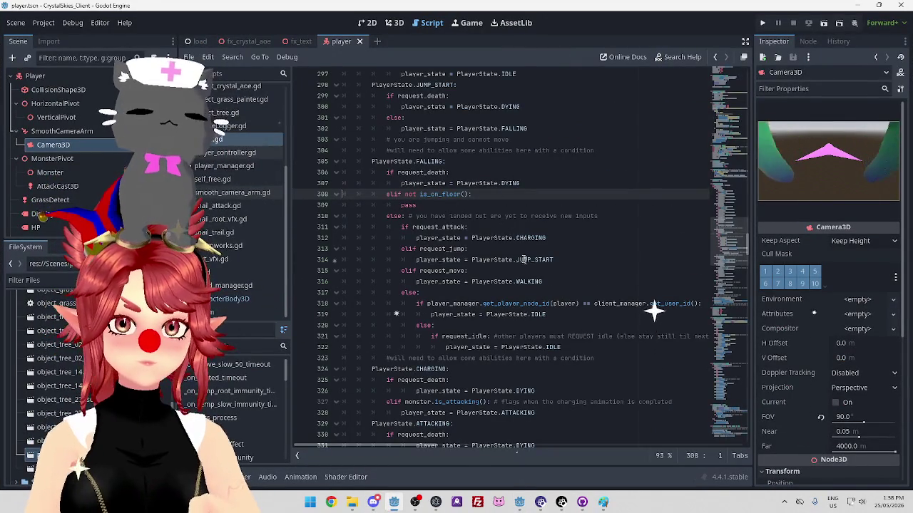
{"action": "scroll", "coordinate": [504, 223], "scroll_direction": "up", "scroll_amount": 3}
{"action": "scroll", "coordinate": [504, 248], "scroll_direction": "down", "scroll_amount": 3}
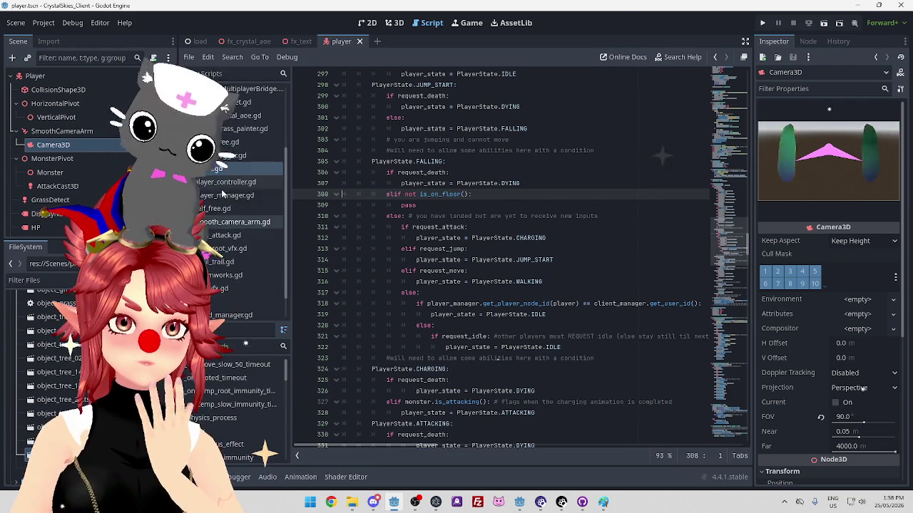
{"action": "left_click", "coordinate": [229, 152]}
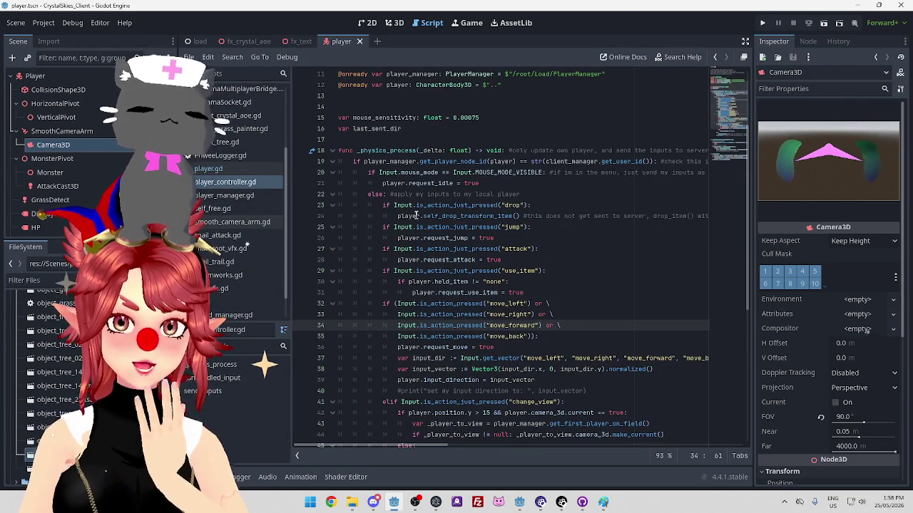
{"action": "scroll", "coordinate": [499, 257], "scroll_direction": "down", "scroll_amount": 2}
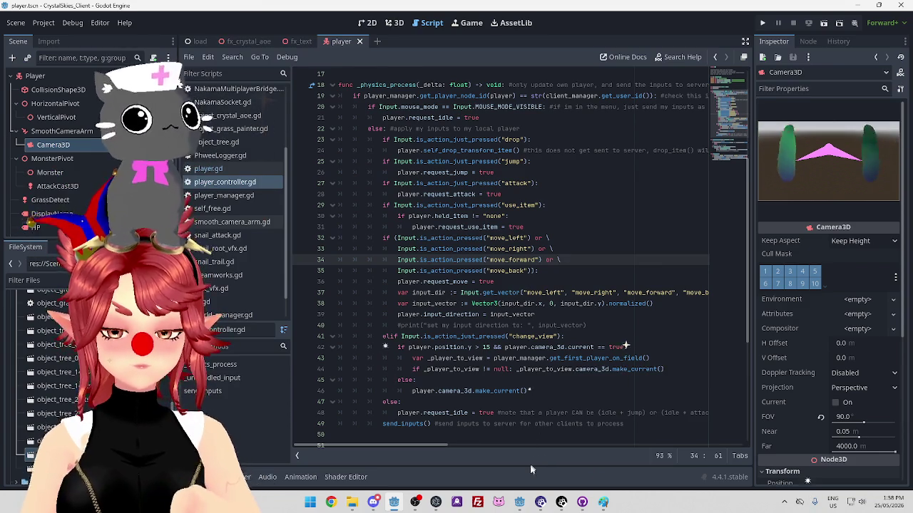
{"action": "mouse_move", "coordinate": [519, 503]}
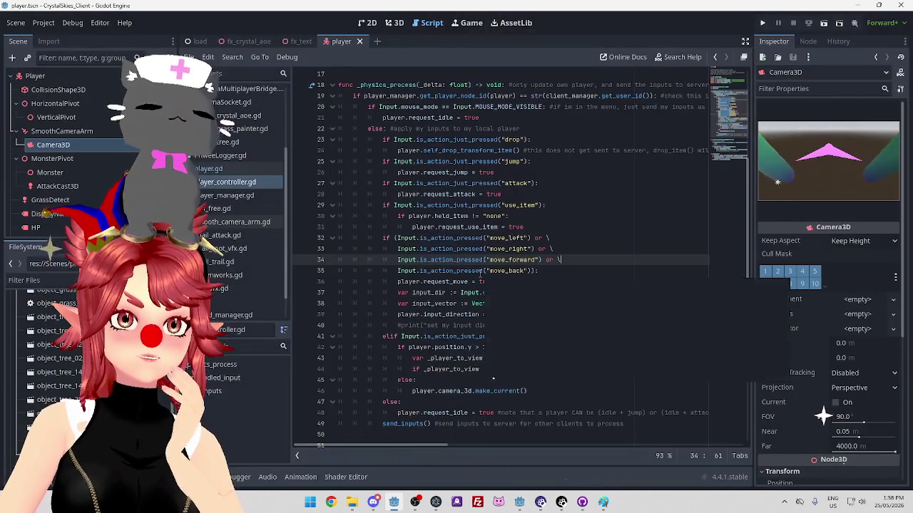
{"action": "mouse_move", "coordinate": [481, 274]}
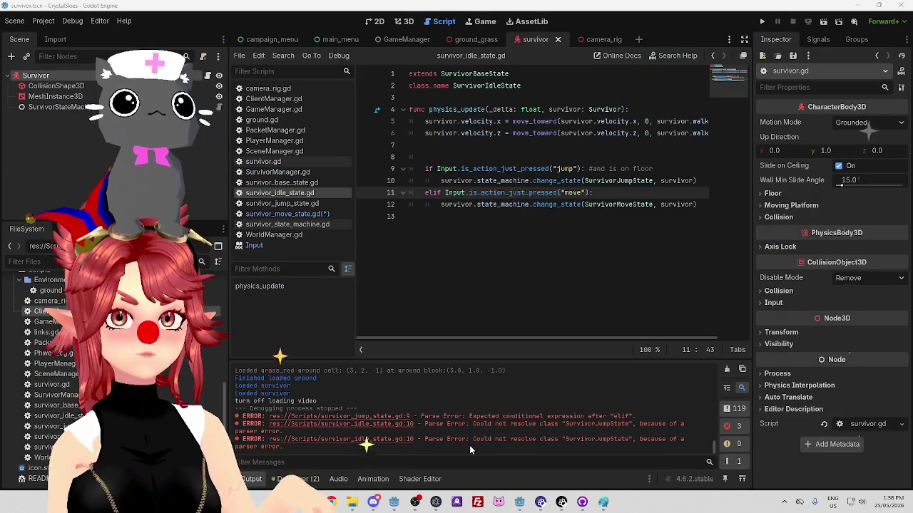
{"action": "left_click", "coordinate": [470, 445]}
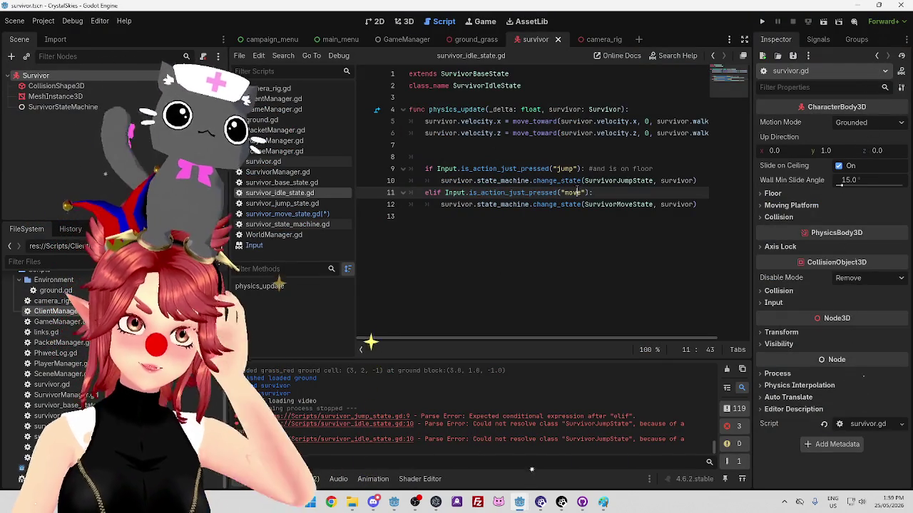
{"action": "mouse_move", "coordinate": [507, 163]}
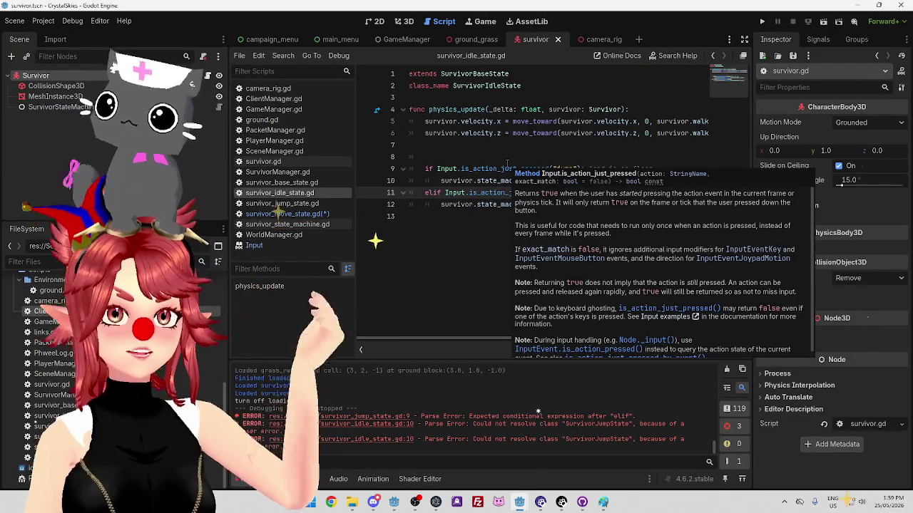
{"action": "left_click", "coordinate": [556, 235]}
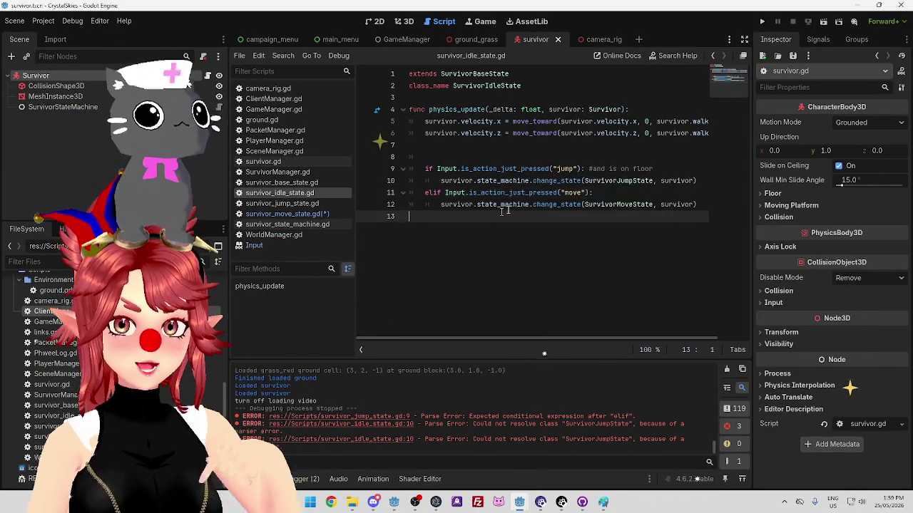
{"action": "left_click", "coordinate": [599, 193]}
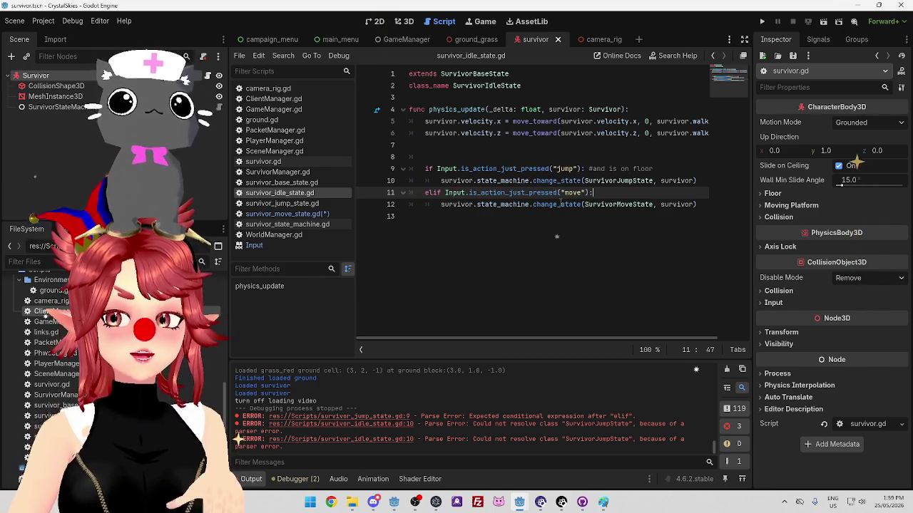
{"action": "mouse_move", "coordinate": [560, 204]}
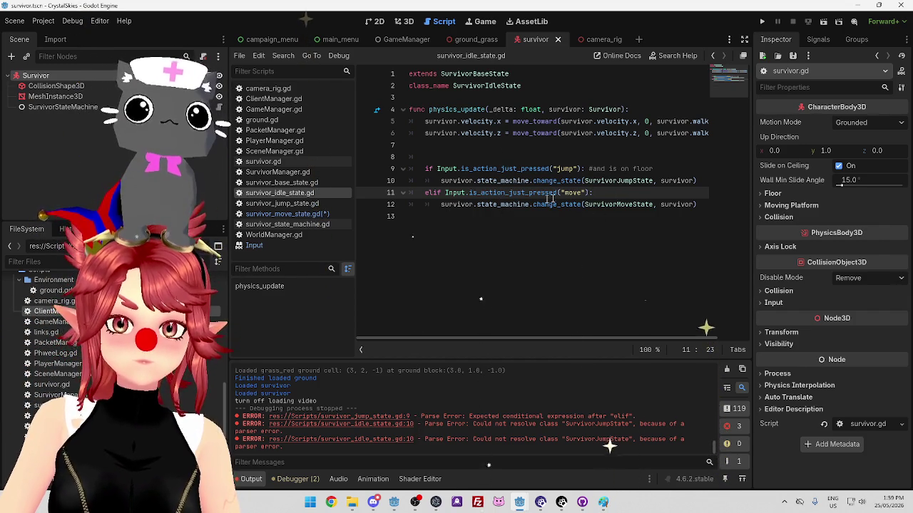
Glance at the Input Map in Project Settings, close it, and open survivor_jump_state.gd.
{"action": "left_click", "coordinate": [43, 20]}
{"action": "left_click", "coordinate": [51, 34]}
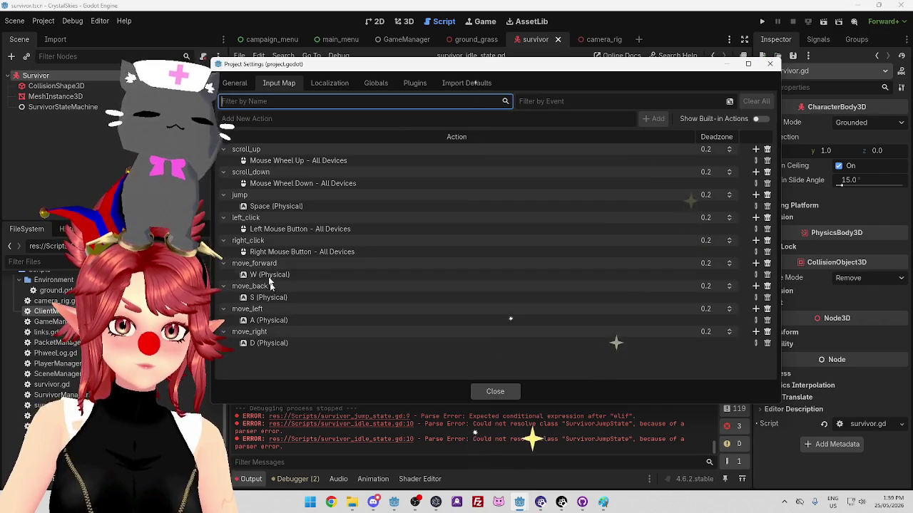
{"action": "key", "text": "Escape"}
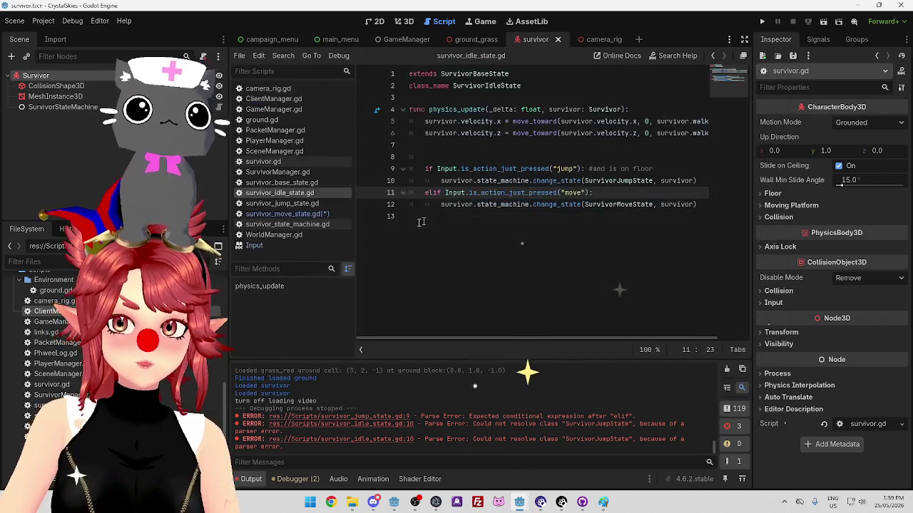
{"action": "left_click", "coordinate": [308, 206]}
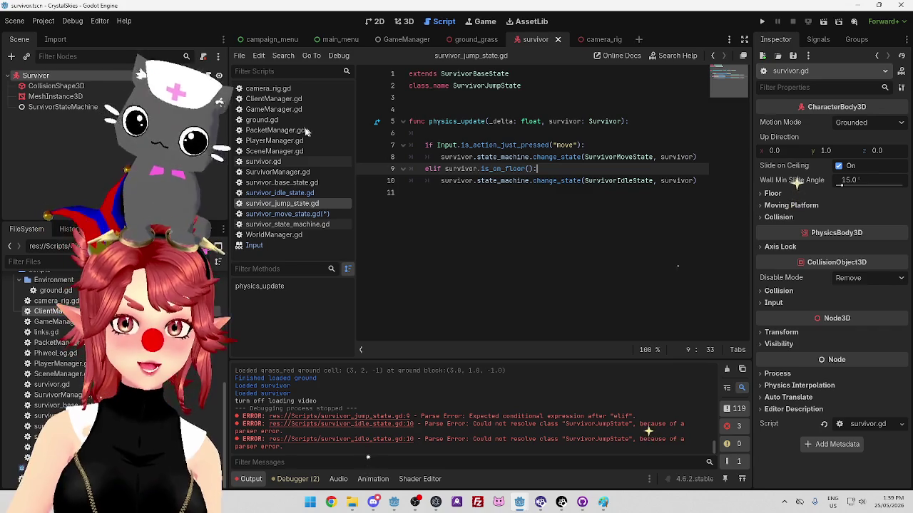
Strip the move check so the jump state only tests 'if survivor.is_on_floor():', save, and reopen the idle script.
{"action": "left_click_drag", "start_coordinate": [698, 161], "coordinate": [409, 144]}
{"action": "key", "text": "BackSpace"}
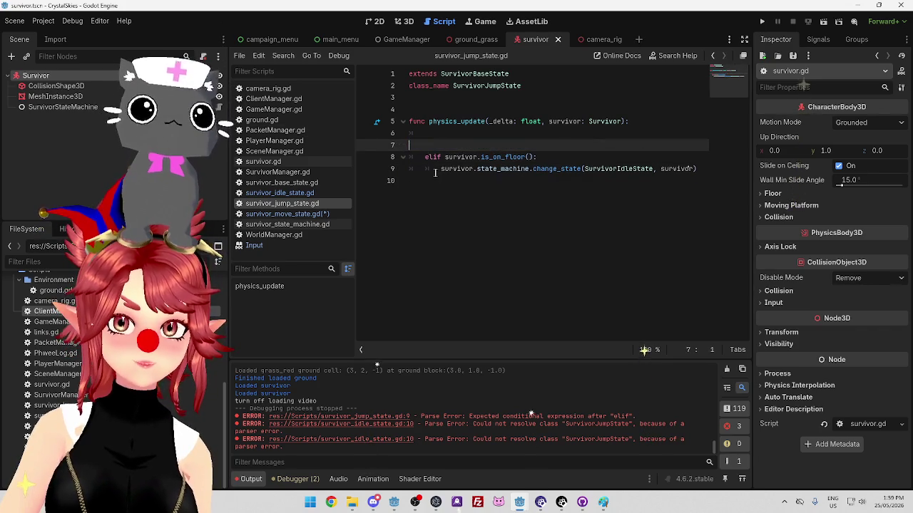
{"action": "left_click", "coordinate": [433, 158]}
{"action": "key", "text": "BackSpace"}
{"action": "key", "text": "BackSpace"}
{"action": "left_click", "coordinate": [511, 150]}
{"action": "key", "text": "BackSpace"}
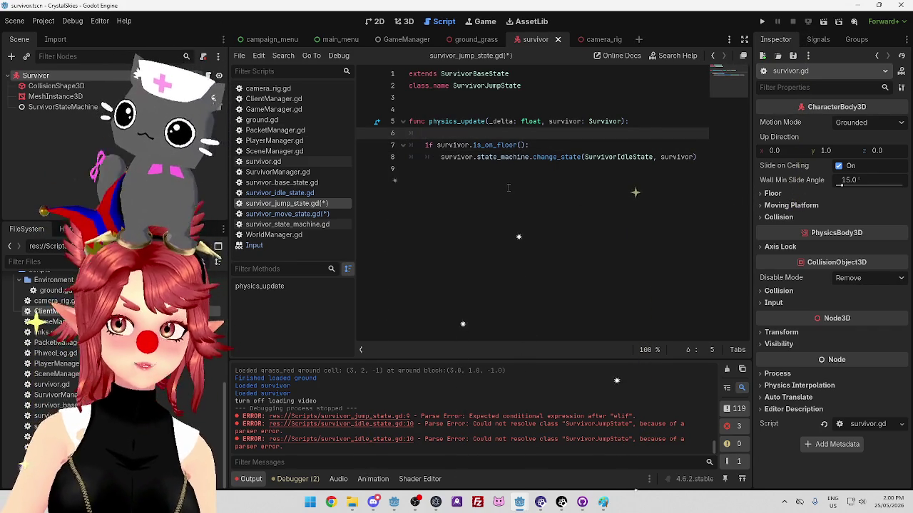
{"action": "key", "text": "ctrl+s"}
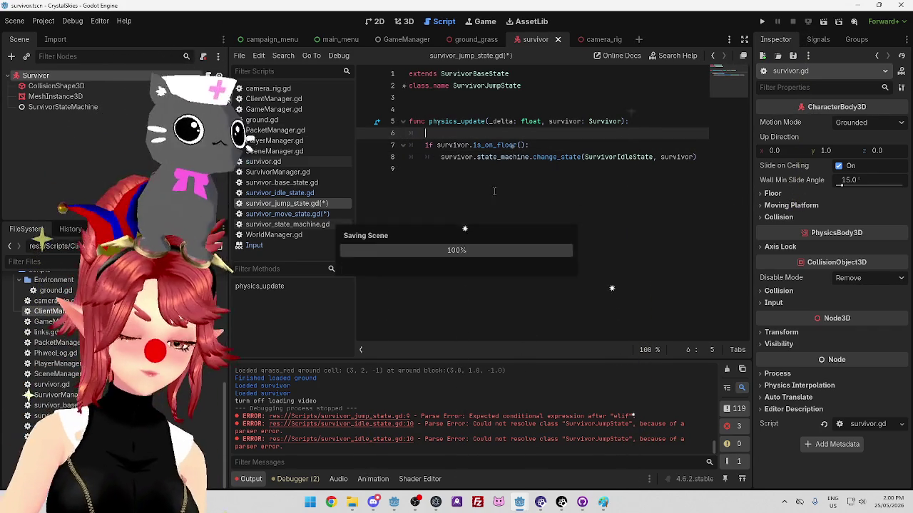
{"action": "left_click", "coordinate": [280, 193]}
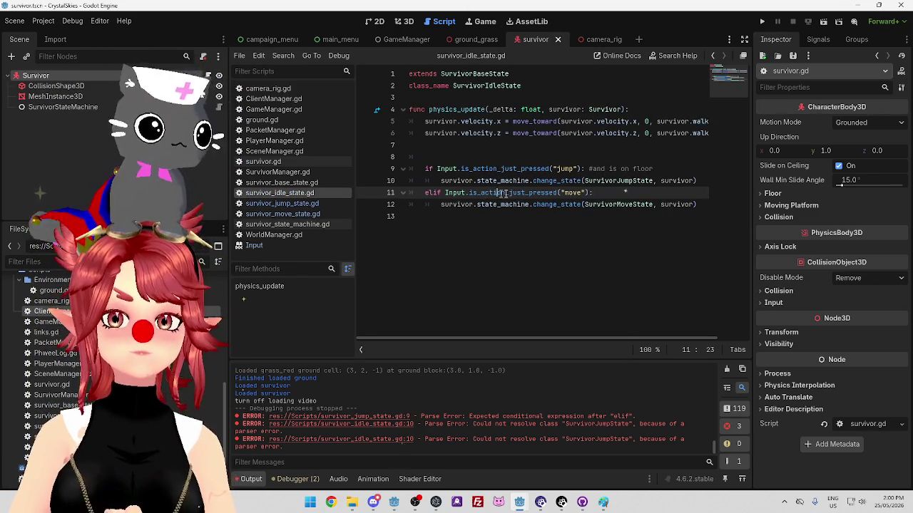
Paste the client project's move_left/right/forward/back condition over line 11's move check.
{"action": "key", "text": "alt+Tab"}
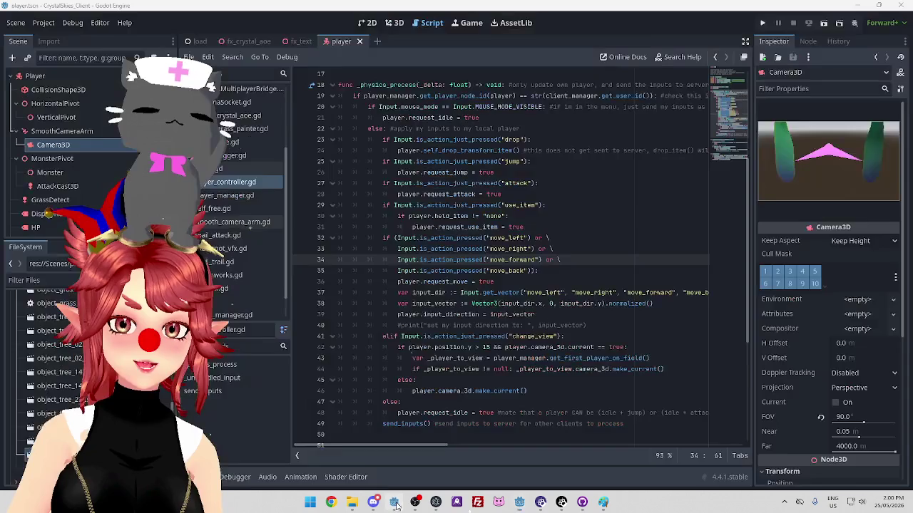
{"action": "mouse_move", "coordinate": [383, 237]}
{"action": "left_mouse_down"}
{"action": "mouse_move", "coordinate": [499, 250]}
{"action": "mouse_move", "coordinate": [540, 271]}
{"action": "left_mouse_up"}
{"action": "key", "text": "ctrl+c"}
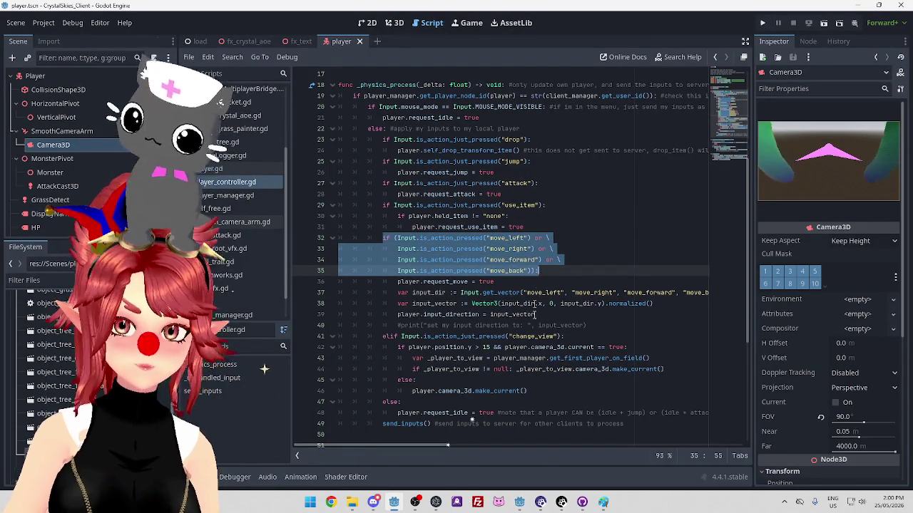
{"action": "mouse_move", "coordinate": [519, 502]}
{"action": "left_click", "coordinate": [476, 458]}
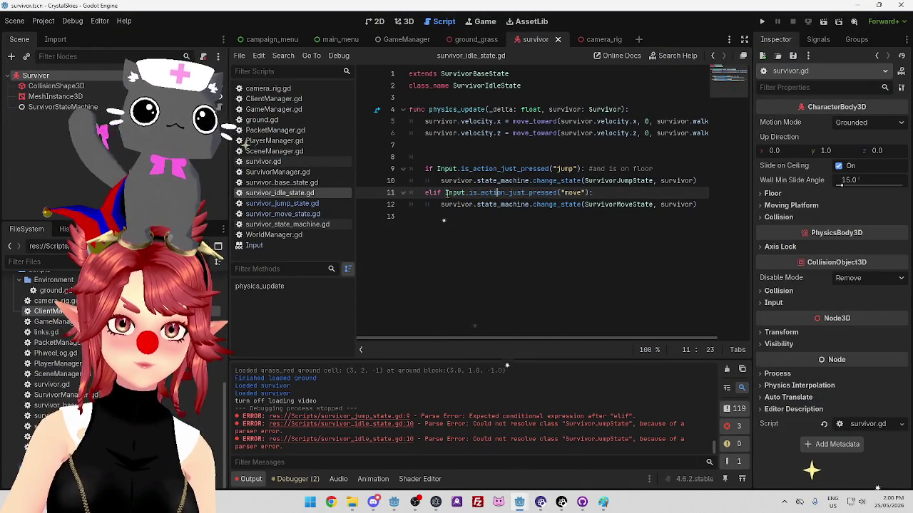
{"action": "left_click_drag", "start_coordinate": [434, 192], "coordinate": [596, 191]}
{"action": "key", "text": "ctrl+v"}
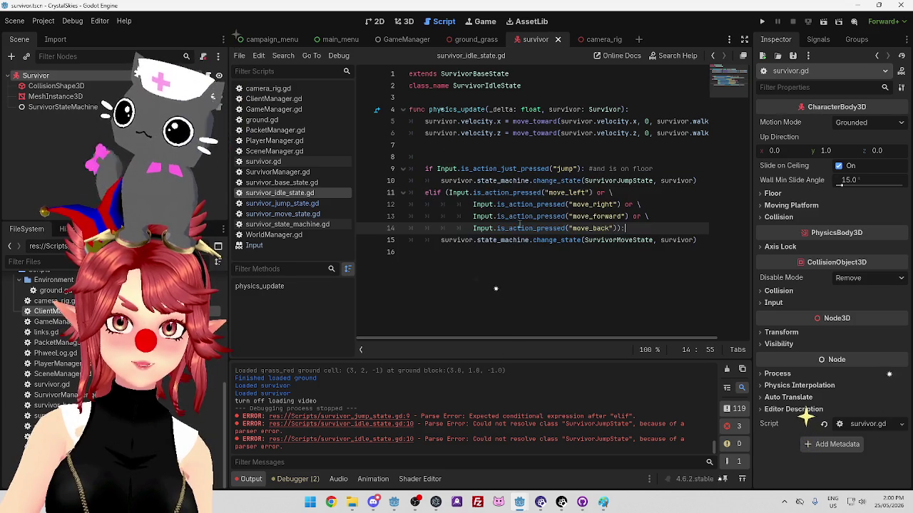
Unindent lines 12–14 to align under the elif and indent the change_state line deeper.
{"action": "left_click", "coordinate": [539, 193]}
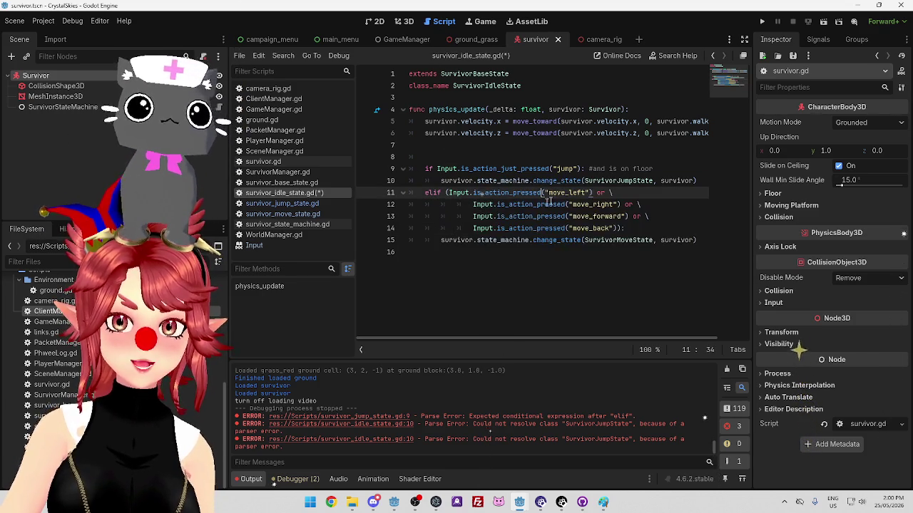
{"action": "left_click", "coordinate": [472, 204]}
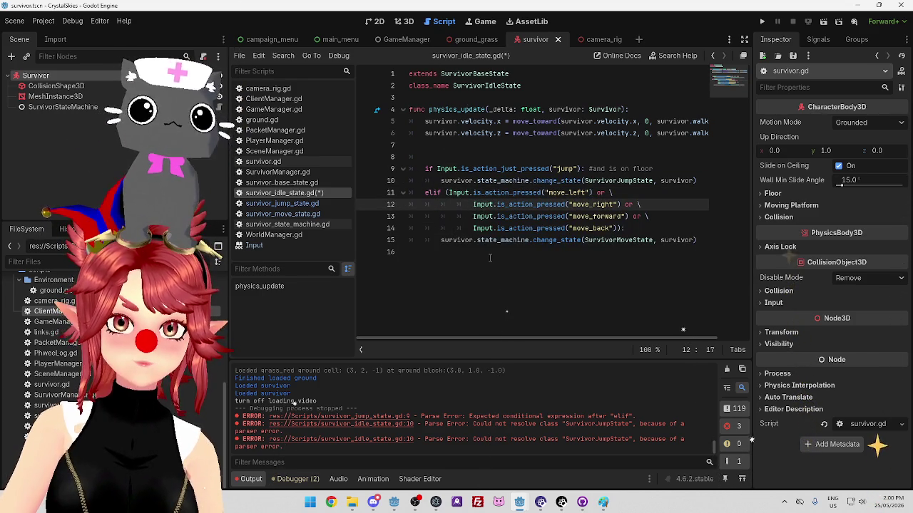
{"action": "key", "text": "BackSpace"}
{"action": "key", "text": "BackSpace"}
{"action": "key", "text": "BackSpace"}
{"action": "key", "text": "BackSpace"}
{"action": "left_click", "coordinate": [472, 216]}
{"action": "key", "text": "BackSpace"}
{"action": "key", "text": "BackSpace"}
{"action": "left_click", "coordinate": [472, 228]}
{"action": "key", "text": "BackSpace"}
{"action": "key", "text": "BackSpace"}
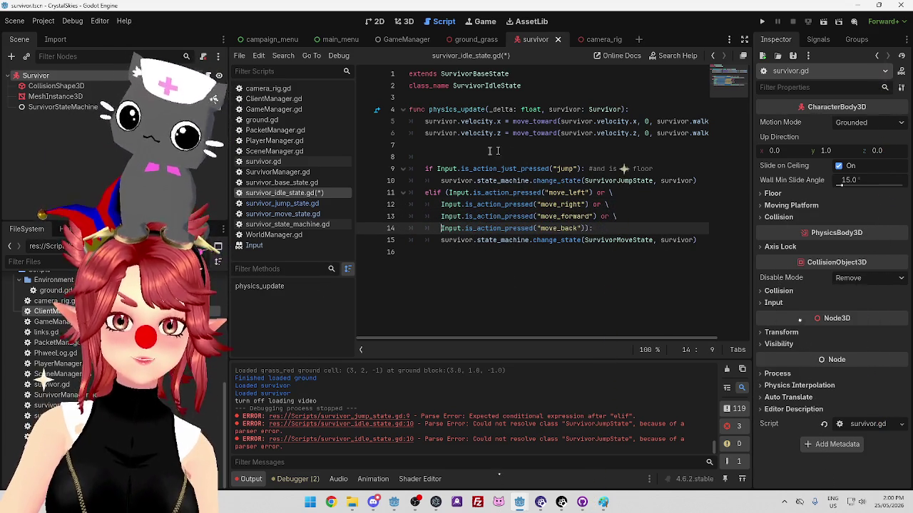
{"action": "key", "text": "Down"}
{"action": "key", "text": "Tab"}
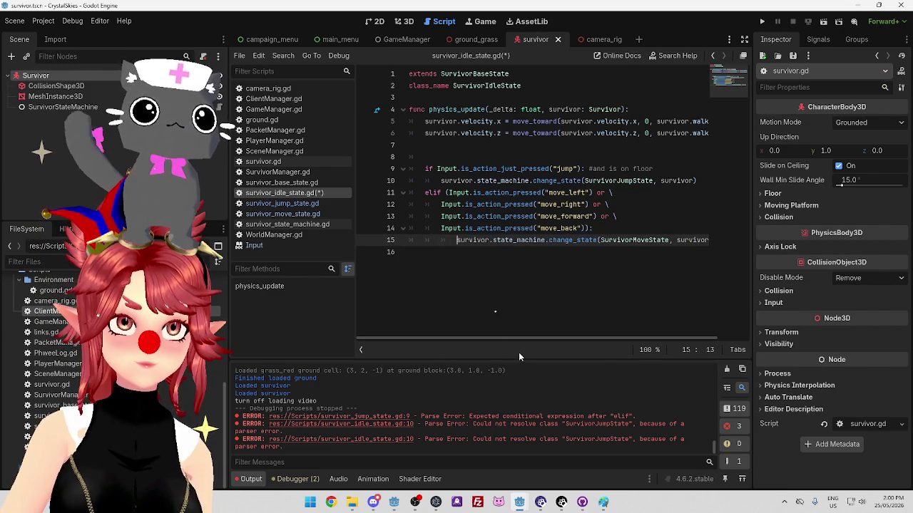
{"action": "mouse_move", "coordinate": [487, 237]}
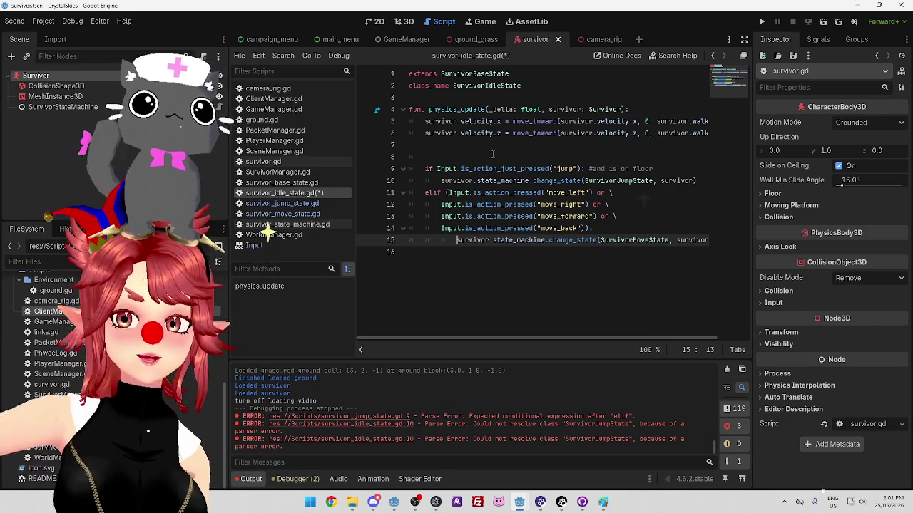
Save the realigned survivor_idle_state.gd and switch to PlayerManager.gd.
{"action": "left_click", "coordinate": [592, 228]}
{"action": "mouse_move", "coordinate": [642, 339]}
{"action": "left_mouse_down"}
{"action": "mouse_move", "coordinate": [668, 341]}
{"action": "mouse_move", "coordinate": [536, 335]}
{"action": "left_mouse_up"}
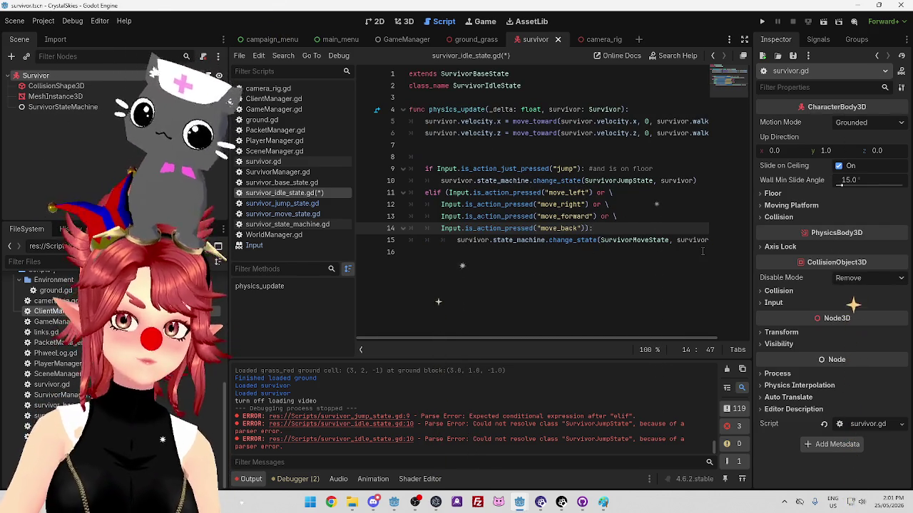
{"action": "key", "text": "ctrl+s"}
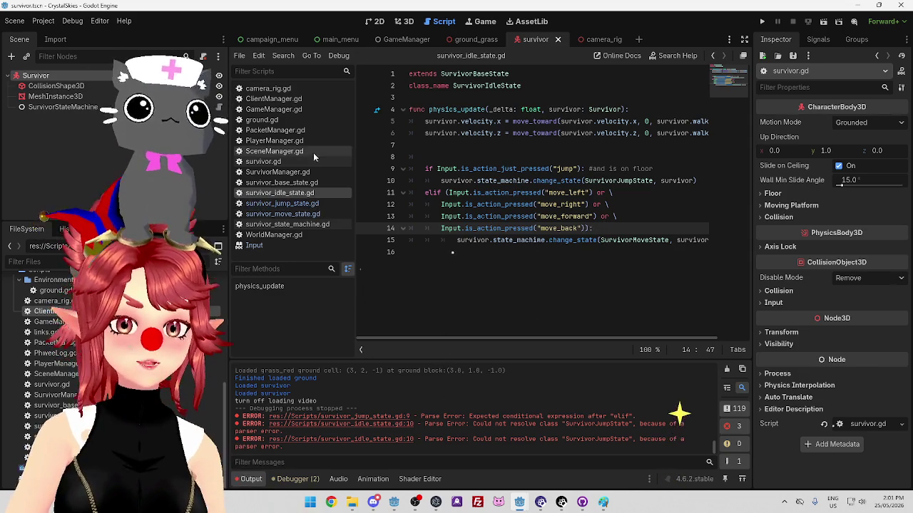
{"action": "left_click", "coordinate": [274, 141]}
{"action": "left_click", "coordinate": [522, 157]}
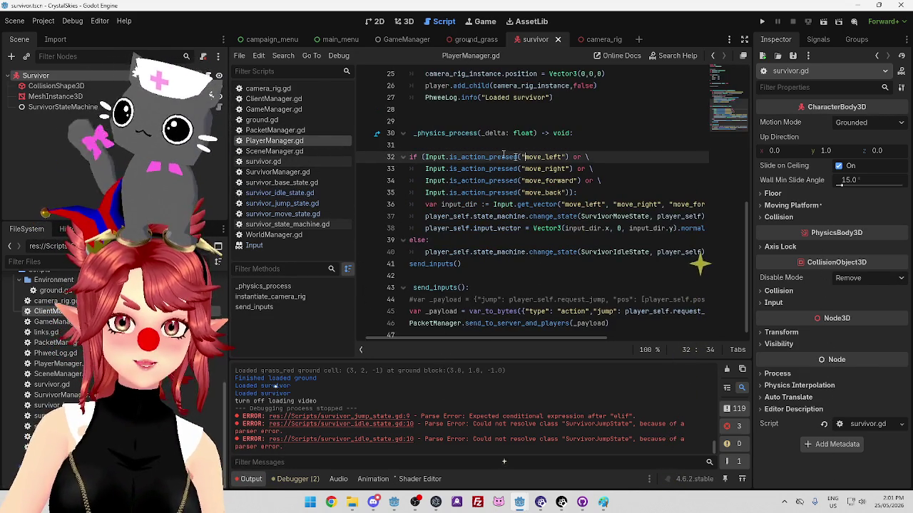
{"action": "left_click_drag", "start_coordinate": [485, 337], "coordinate": [477, 169]}
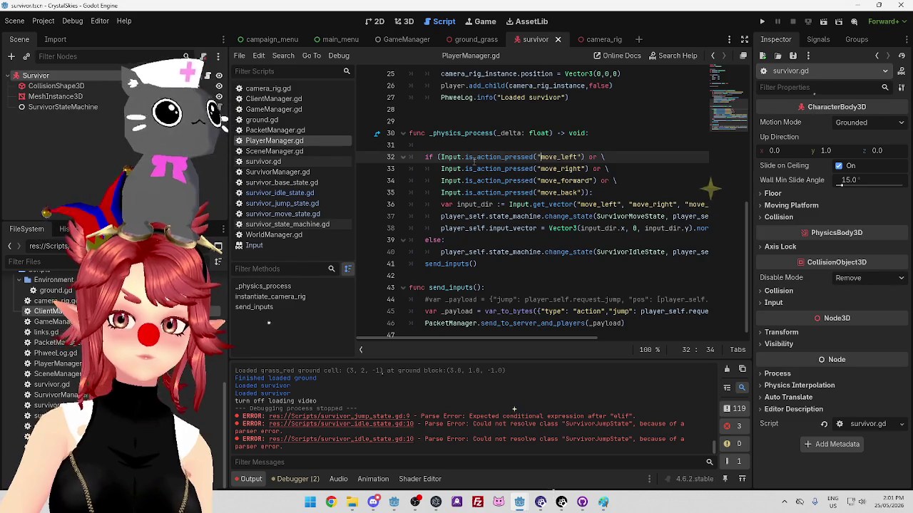
{"action": "left_click", "coordinate": [472, 146]}
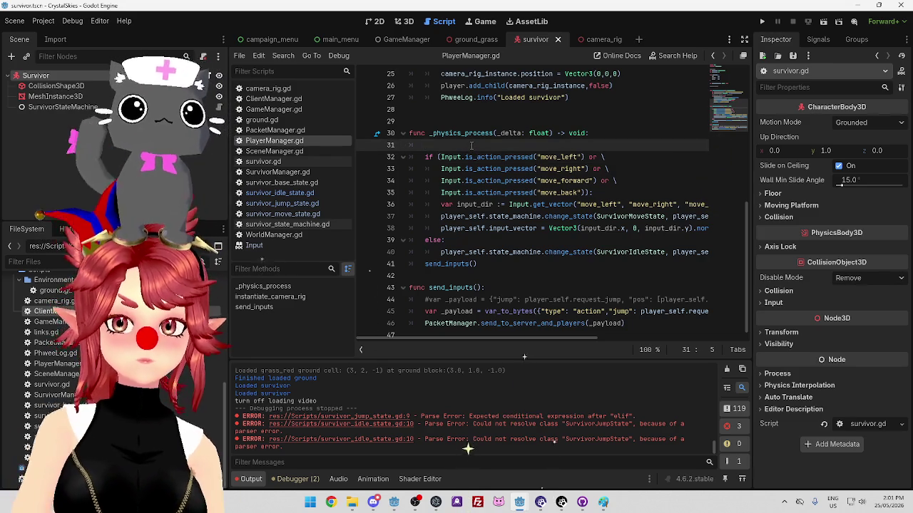
{"action": "mouse_move", "coordinate": [440, 156]}
{"action": "left_mouse_down"}
{"action": "mouse_move", "coordinate": [603, 162]}
{"action": "mouse_move", "coordinate": [615, 196]}
{"action": "left_mouse_up"}
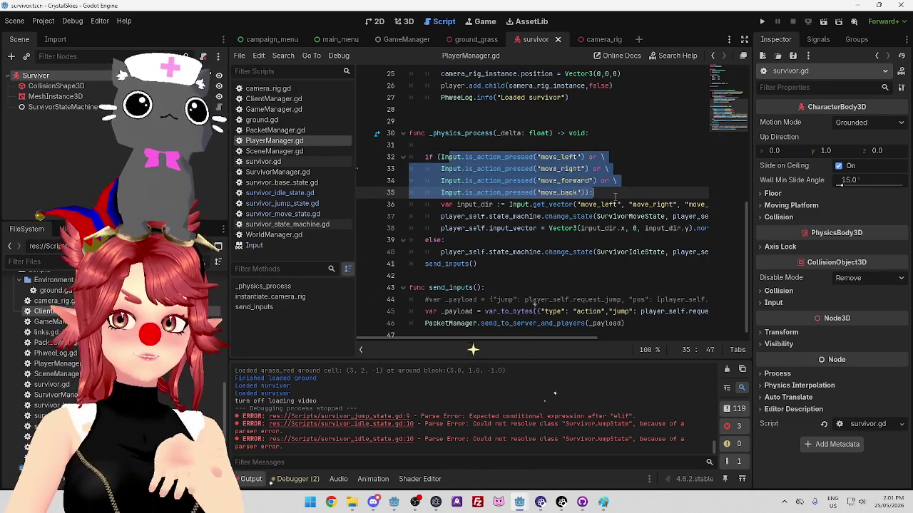
{"action": "left_click", "coordinate": [456, 205]}
{"action": "left_click_drag", "start_coordinate": [541, 204], "coordinate": [725, 206]}
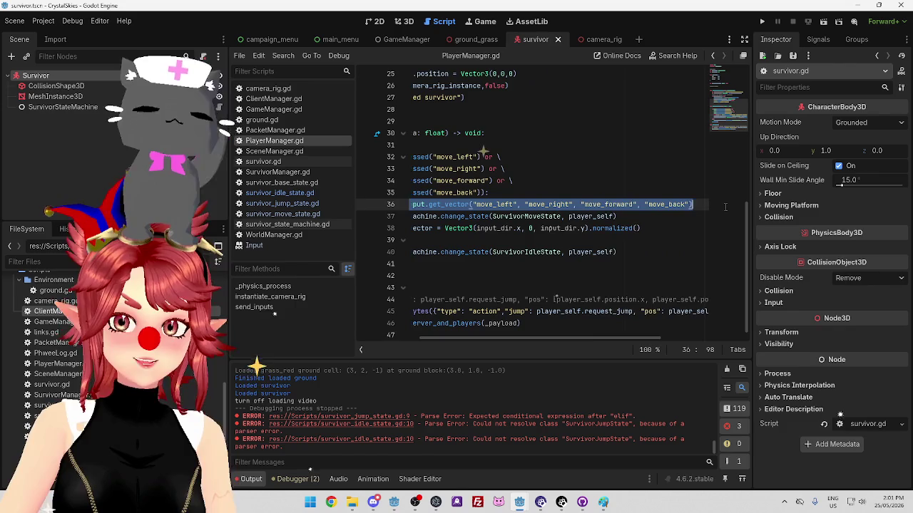
{"action": "left_click_drag", "start_coordinate": [591, 340], "coordinate": [528, 340]}
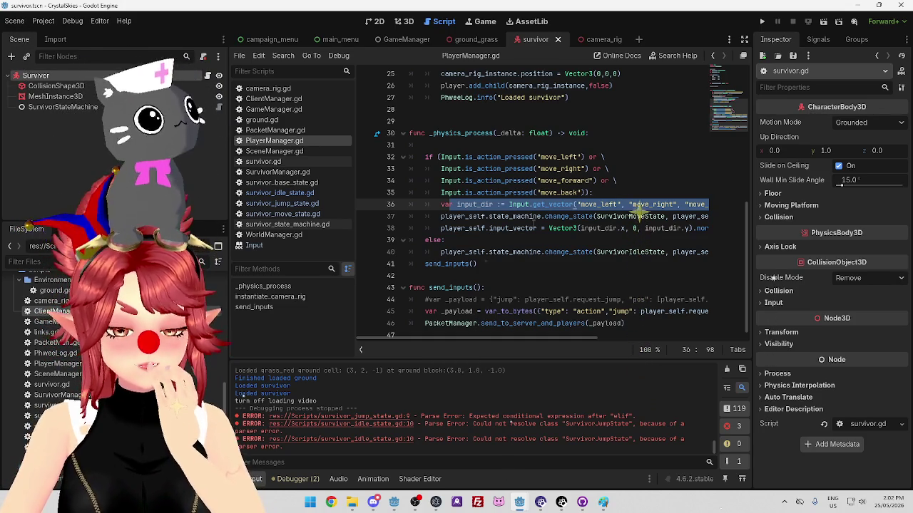
{"action": "left_click", "coordinate": [289, 193]}
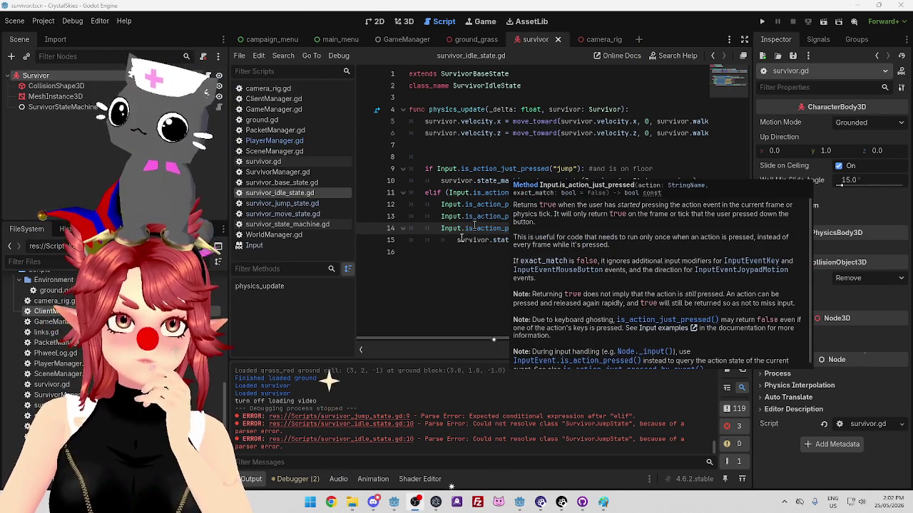
{"action": "left_click", "coordinate": [467, 240]}
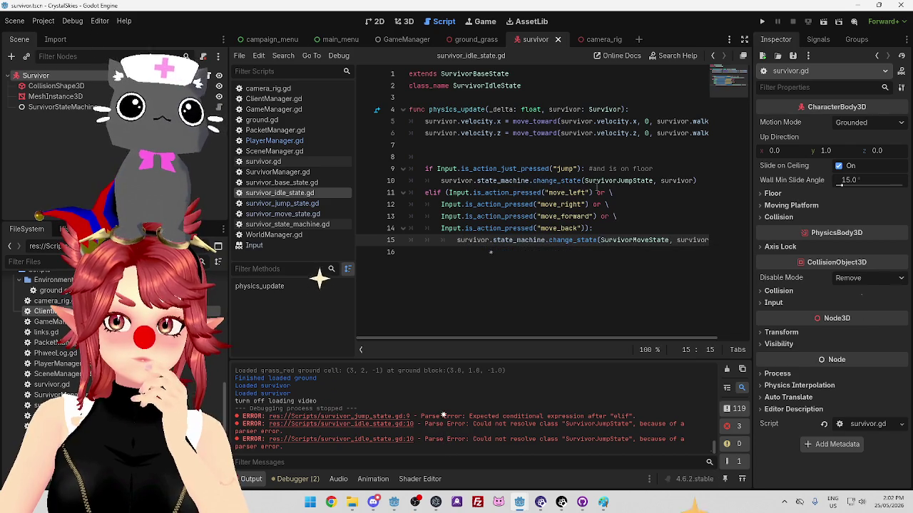
{"action": "left_click", "coordinate": [275, 140]}
{"action": "mouse_move", "coordinate": [485, 220]}
{"action": "left_mouse_down"}
{"action": "mouse_move", "coordinate": [499, 208]}
{"action": "mouse_move", "coordinate": [717, 206]}
{"action": "left_mouse_up"}
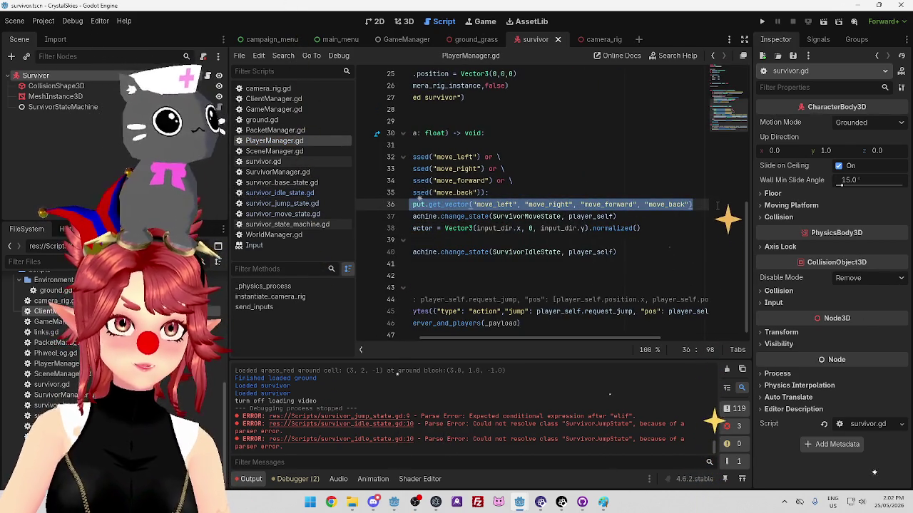
{"action": "left_click_drag", "start_coordinate": [518, 338], "coordinate": [470, 336]}
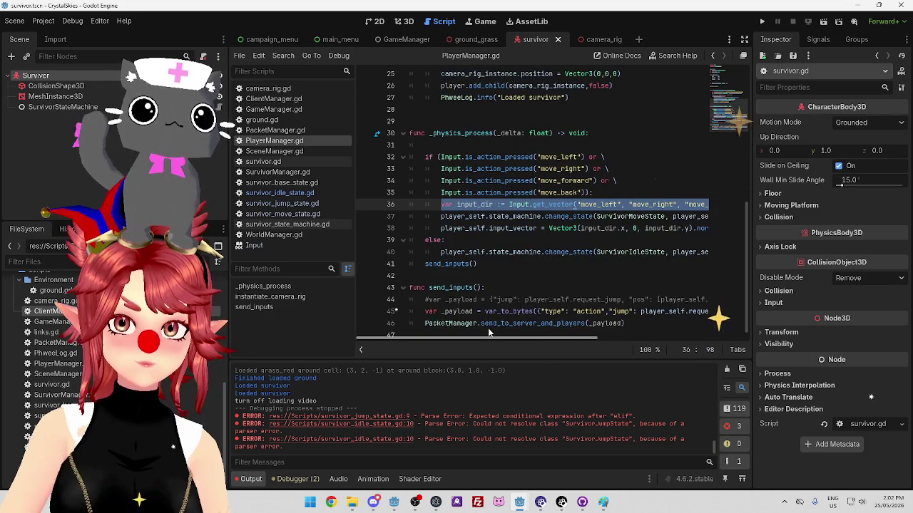
{"action": "left_click", "coordinate": [299, 225]}
{"action": "left_click", "coordinate": [293, 193]}
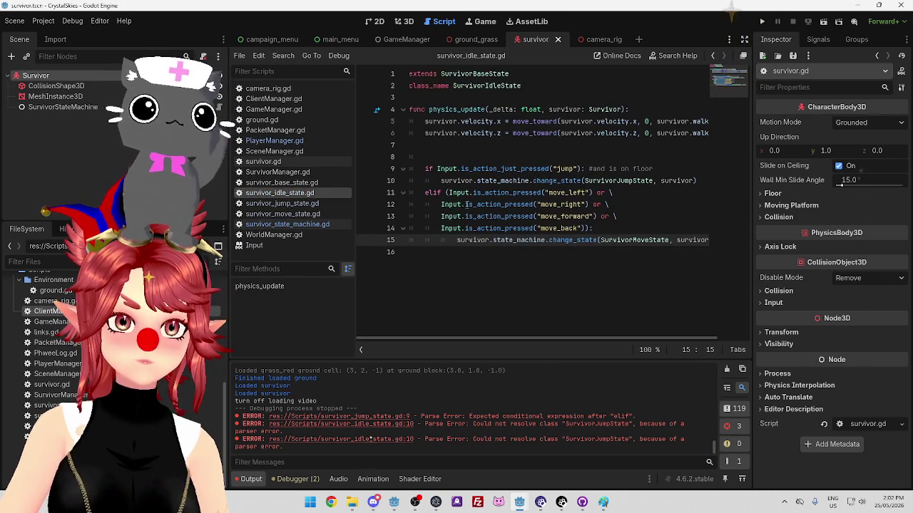
Paste the input_dir := Input.get_vector(...) line above change_state on line 15, then return to PlayerManager.gd.
{"action": "key", "text": "ctrl+v"}
{"action": "scroll", "coordinate": [440, 330], "scroll_direction": "left", "scroll_amount": 5}
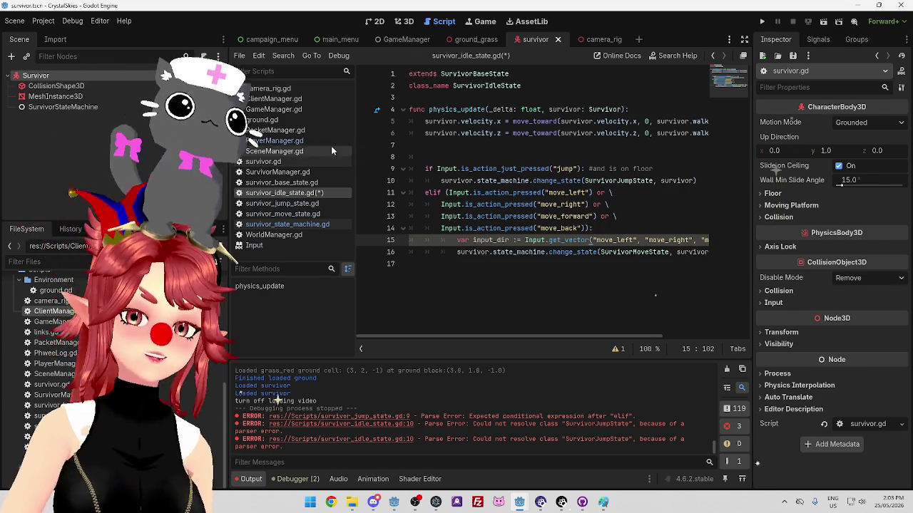
{"action": "left_click", "coordinate": [322, 140]}
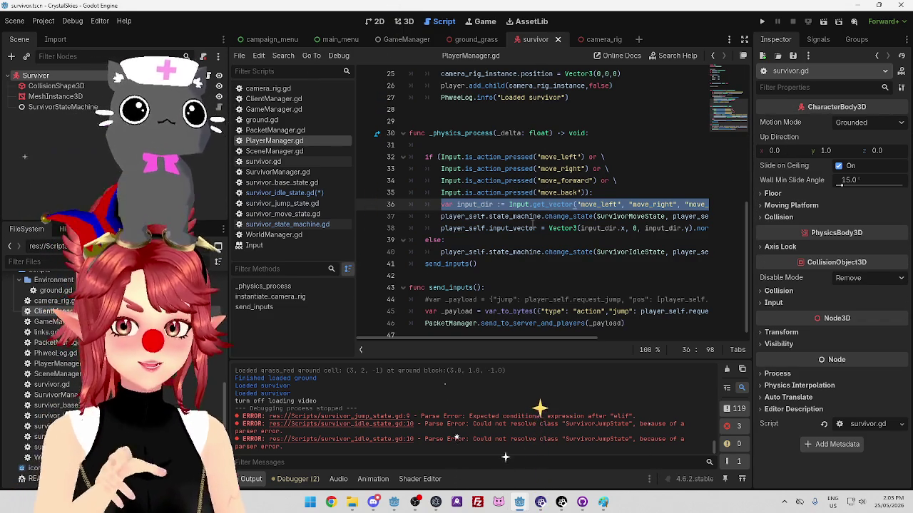
{"action": "left_click", "coordinate": [489, 217]}
{"action": "left_click_drag", "start_coordinate": [489, 216], "coordinate": [664, 216]}
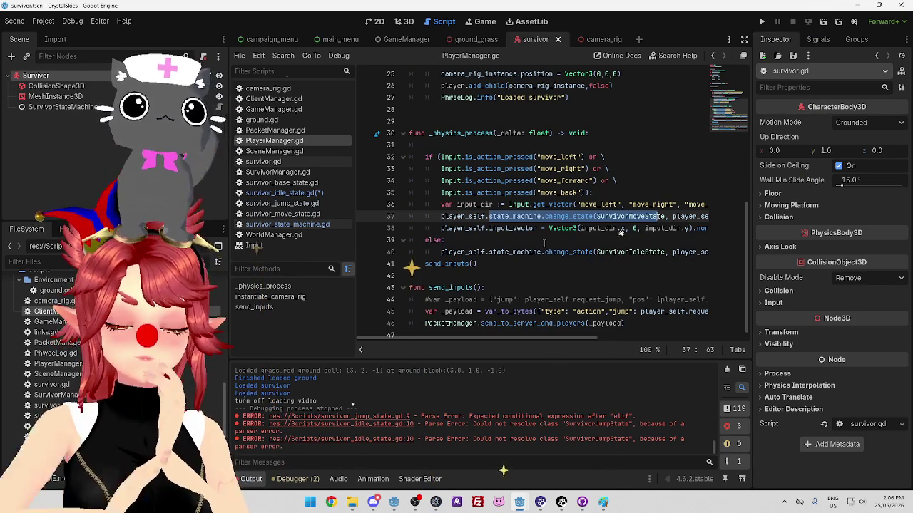
{"action": "left_click", "coordinate": [538, 144]}
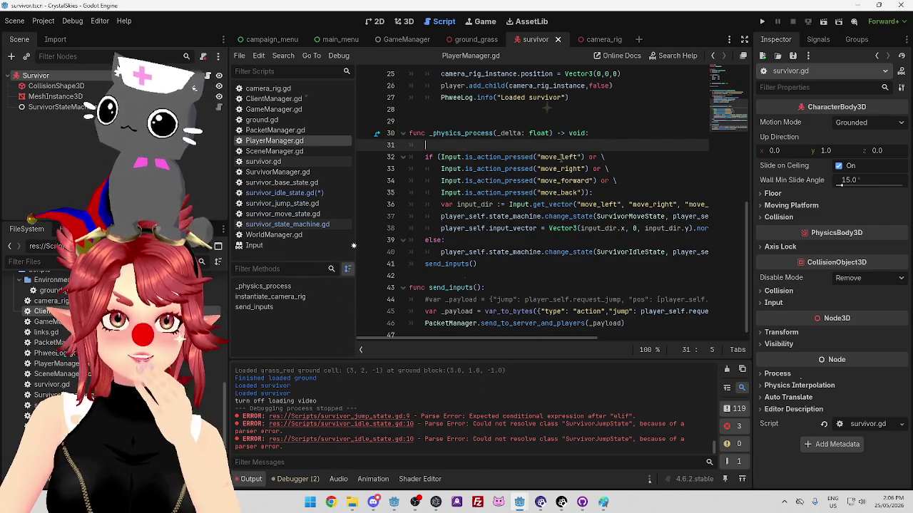
{"action": "left_click_drag", "start_coordinate": [596, 193], "coordinate": [425, 158]}
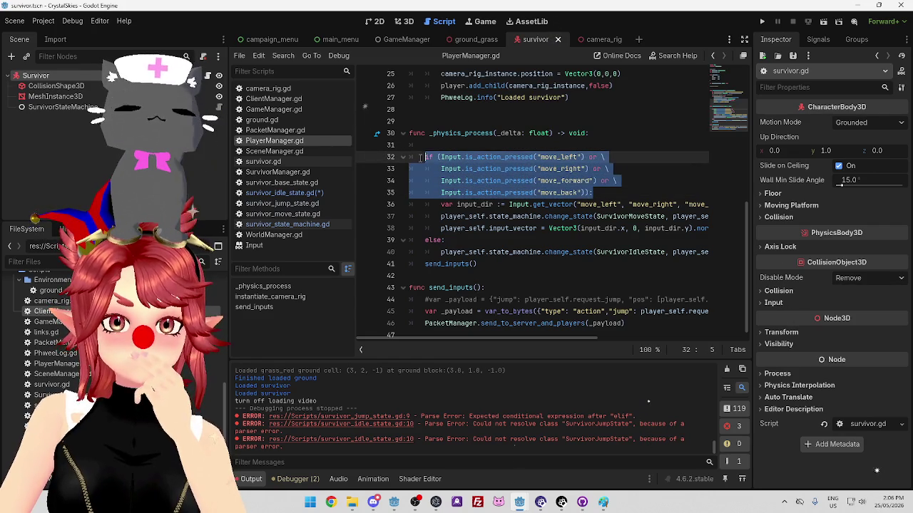
{"action": "left_click", "coordinate": [559, 192]}
{"action": "left_click", "coordinate": [519, 145]}
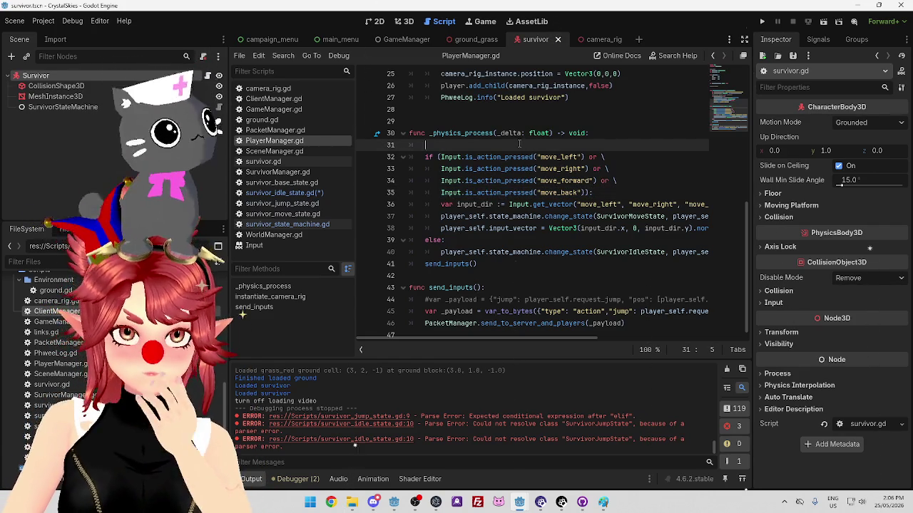
{"action": "mouse_move", "coordinate": [561, 202]}
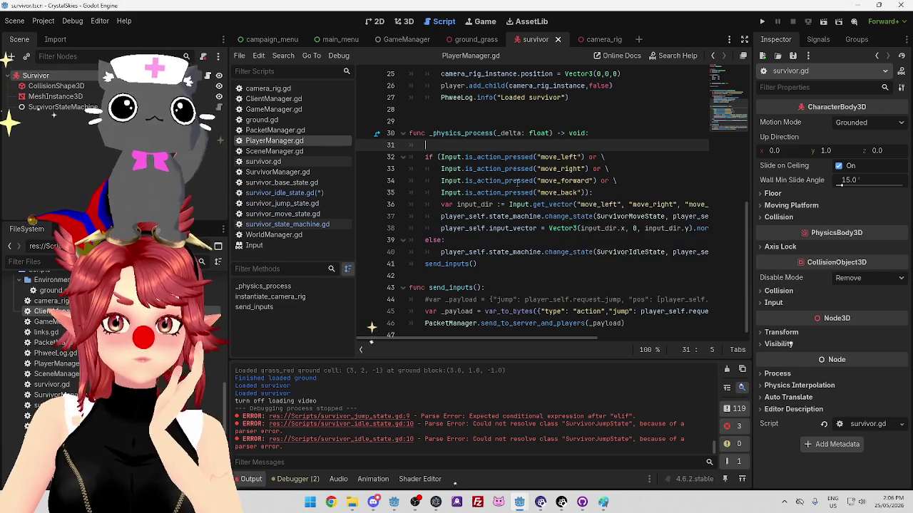
{"action": "mouse_move", "coordinate": [515, 183]}
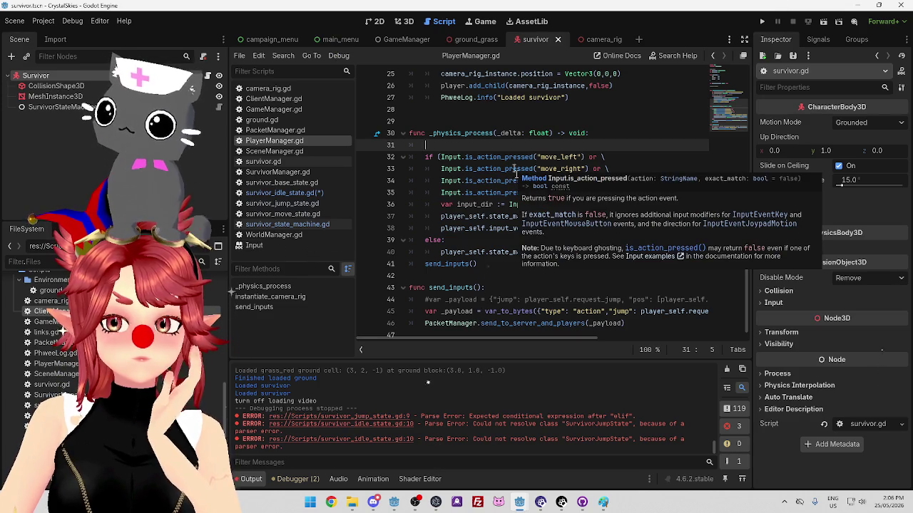
{"action": "left_click", "coordinate": [494, 193]}
{"action": "mouse_move", "coordinate": [495, 193]}
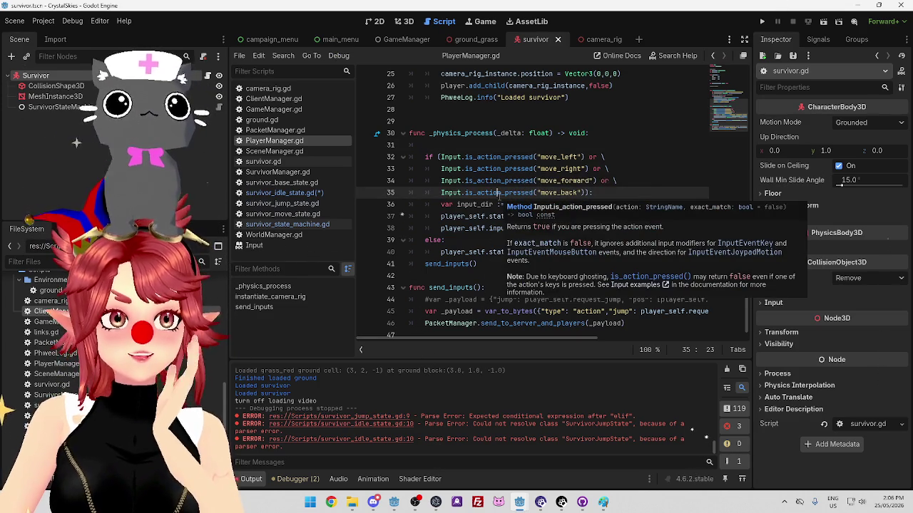
{"action": "left_click", "coordinate": [471, 216]}
{"action": "left_click_drag", "start_coordinate": [458, 205], "coordinate": [574, 205]}
{"action": "left_click", "coordinate": [574, 205]}
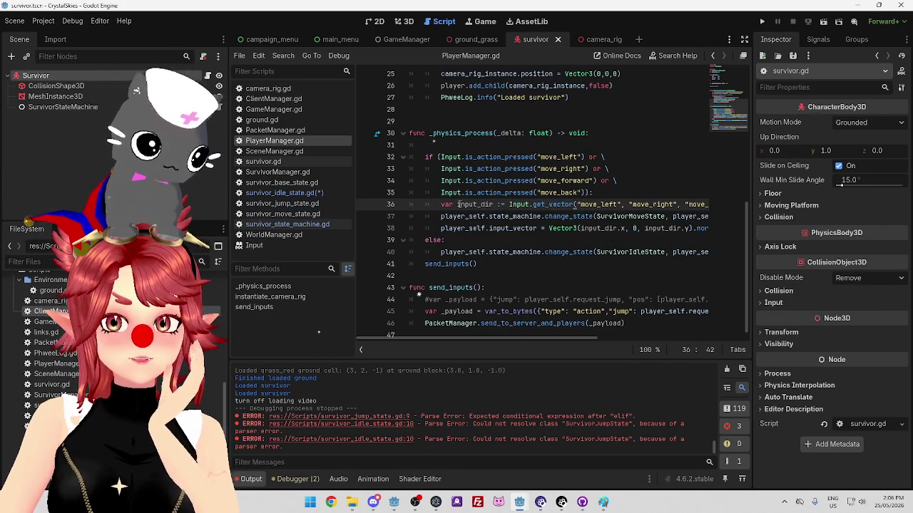
{"action": "left_click_drag", "start_coordinate": [458, 205], "coordinate": [570, 205]}
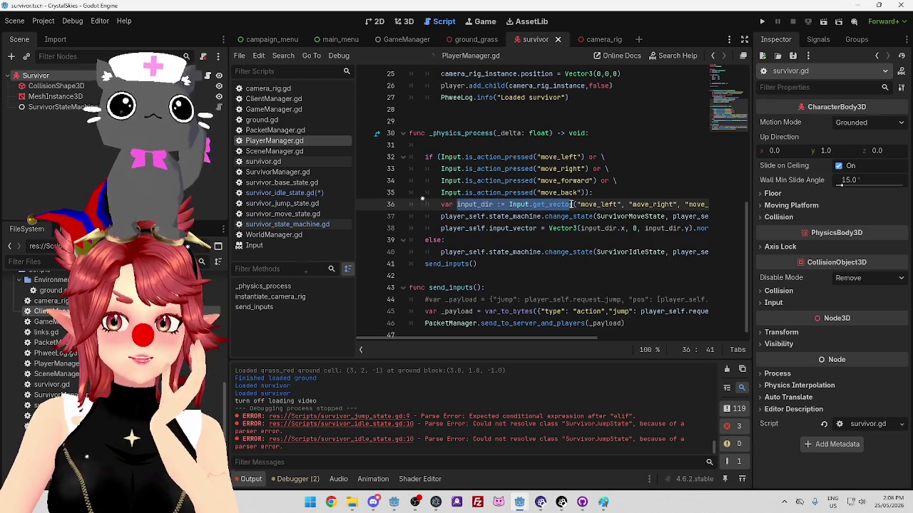
{"action": "key", "text": "shift+Home"}
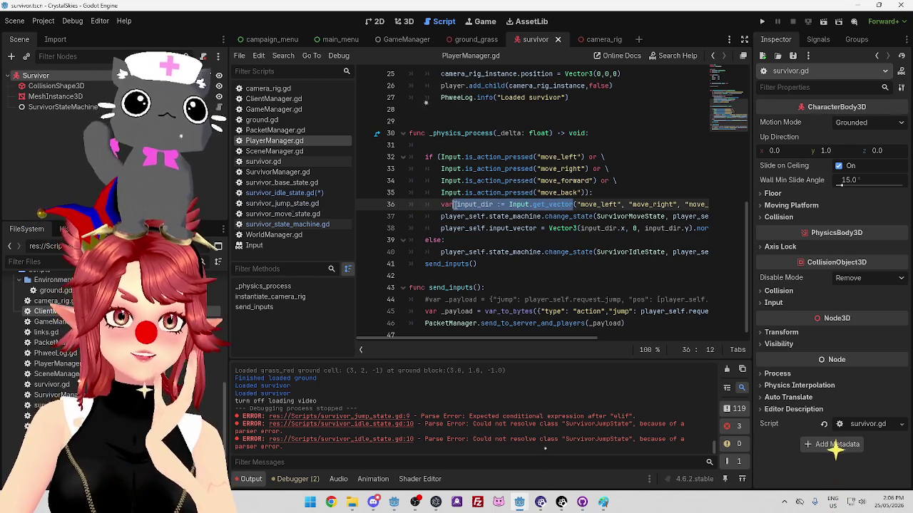
{"action": "key", "text": "Left"}
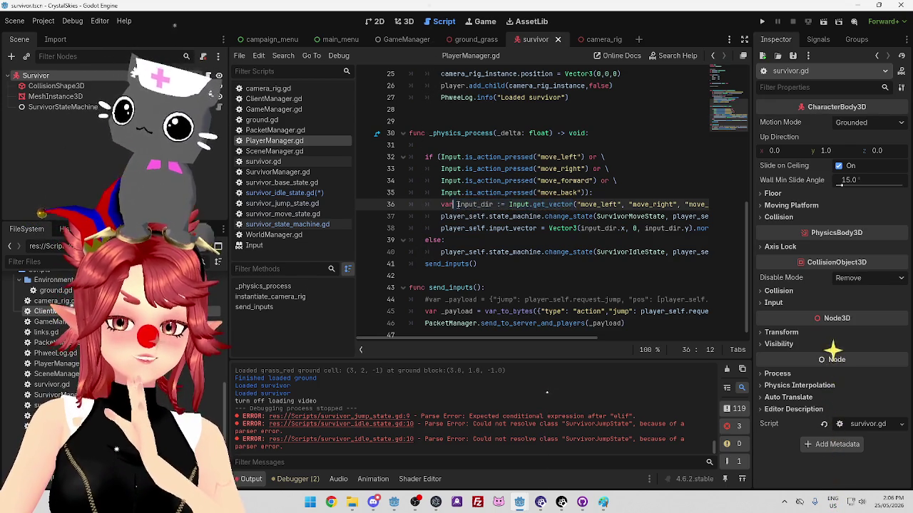
{"action": "left_click_drag", "start_coordinate": [485, 205], "coordinate": [578, 205]}
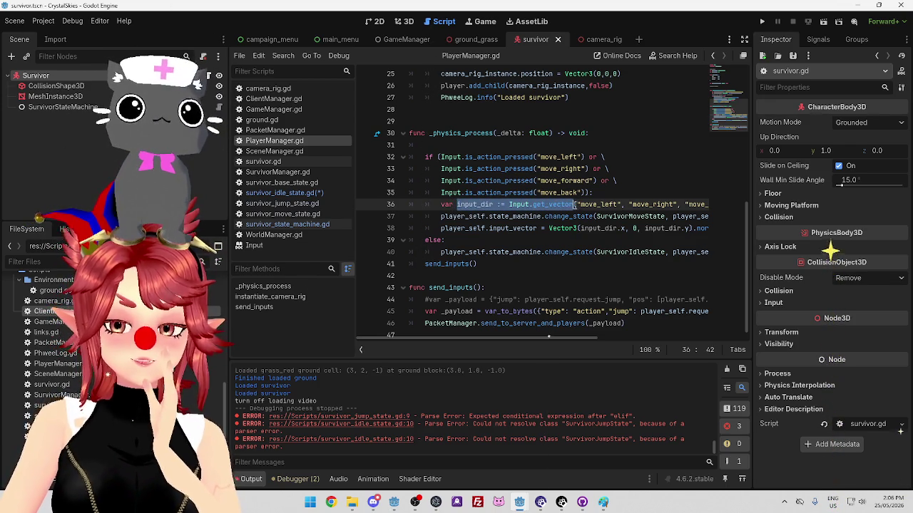
{"action": "mouse_move", "coordinate": [574, 205]}
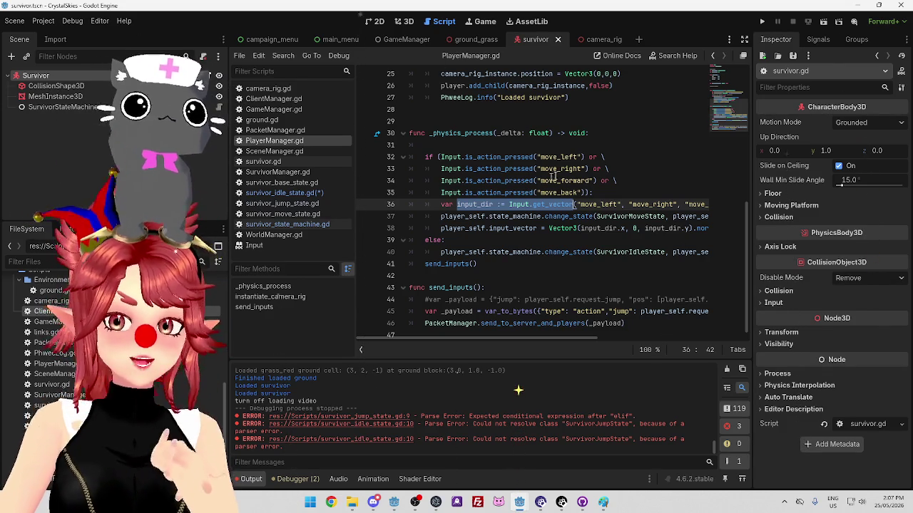
{"action": "left_click", "coordinate": [619, 192]}
{"action": "left_click", "coordinate": [510, 144]}
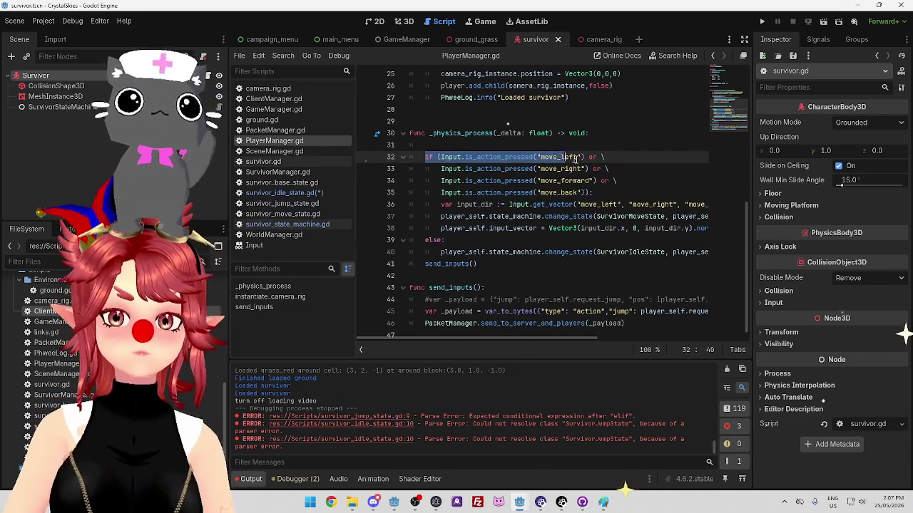
Add an is_action_pressed("jump") check calling request_jump on line 31, then switch to the client project.
{"action": "type", "text": "if (Input.is_action_pressed(\"move_left\")"}
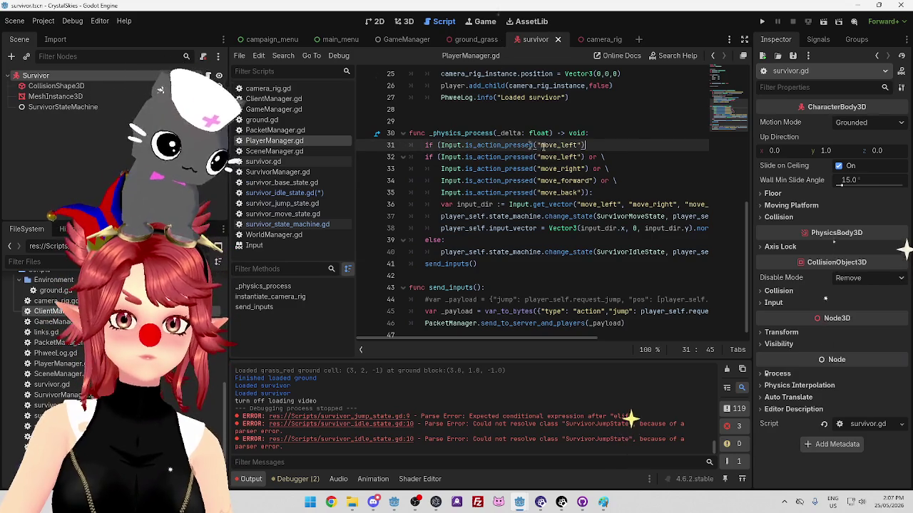
{"action": "double_click", "coordinate": [563, 145]}
{"action": "type", "text": "jump\")"}
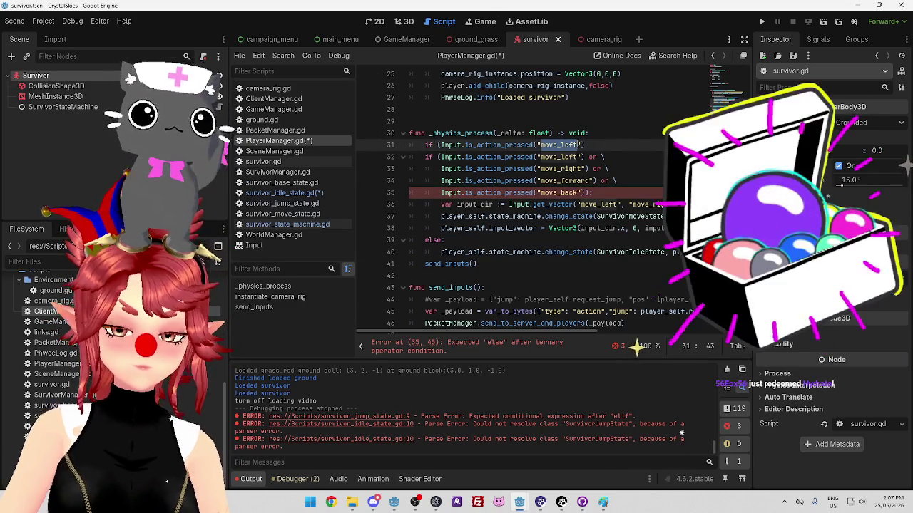
{"action": "type", "text": ":"}
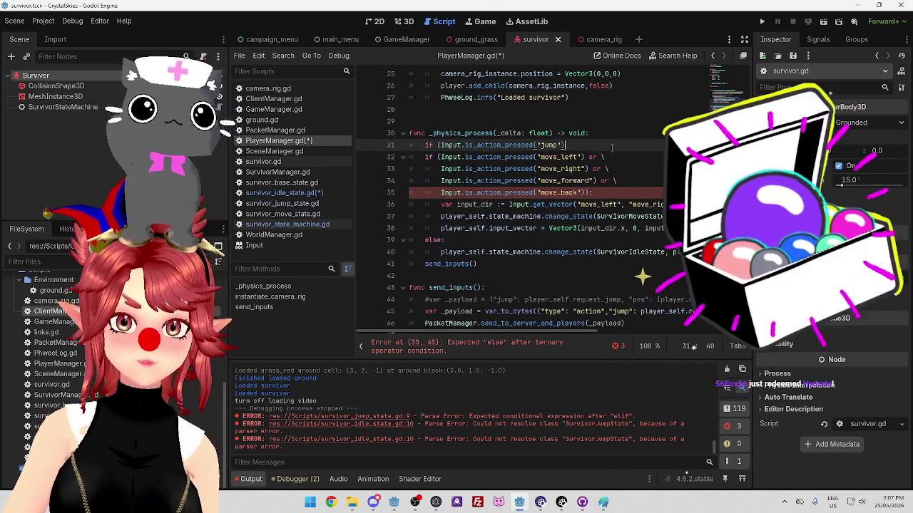
{"action": "key", "text": "Return"}
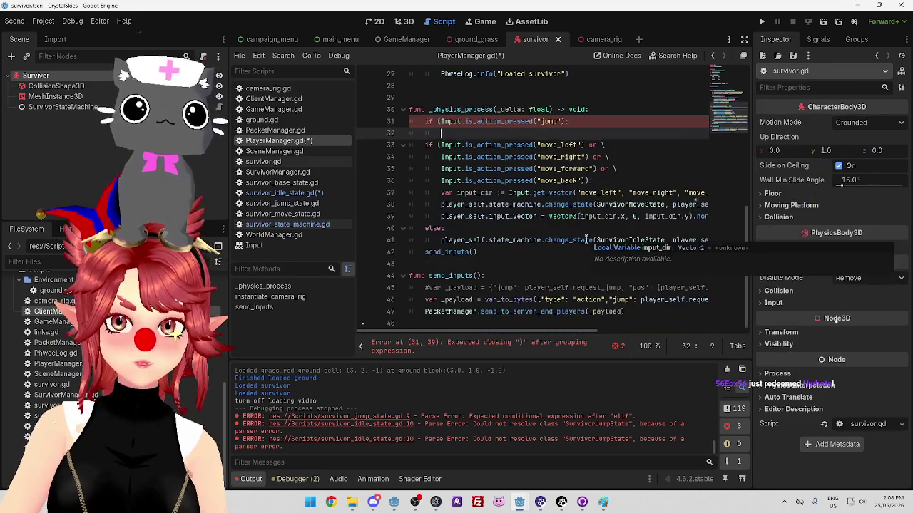
{"action": "type", "text": "request_jump"}
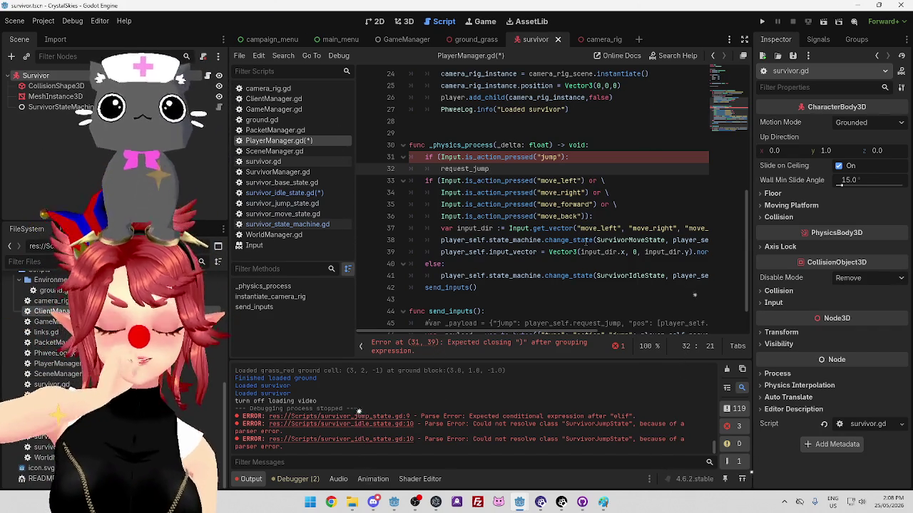
{"action": "key", "text": "alt+Tab"}
{"action": "left_click", "coordinate": [508, 215]}
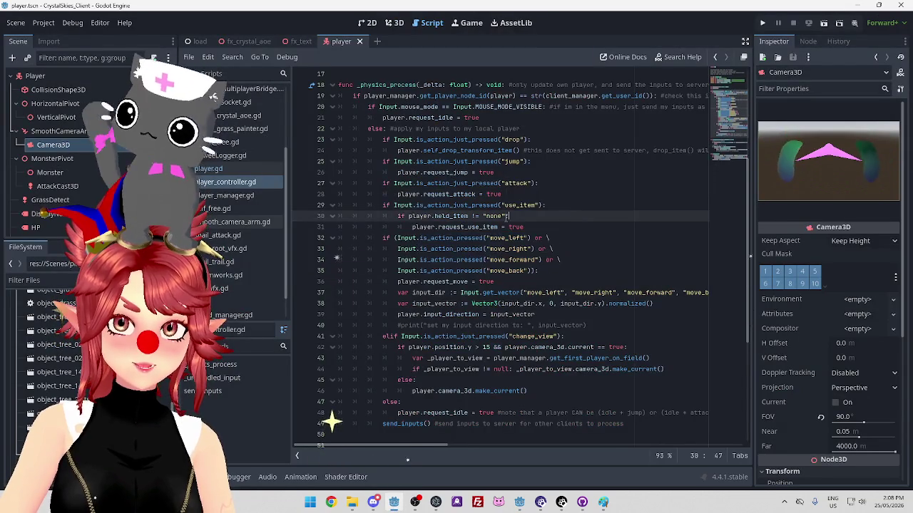
Select the player.request_* calls on lines 23–36 of the client's player.gd.
{"action": "scroll", "coordinate": [499, 228], "scroll_direction": "up", "scroll_amount": 1}
{"action": "left_click", "coordinate": [427, 205]}
{"action": "left_click_drag", "start_coordinate": [383, 172], "coordinate": [529, 172]}
{"action": "scroll", "coordinate": [492, 191], "scroll_direction": "down", "scroll_amount": 1}
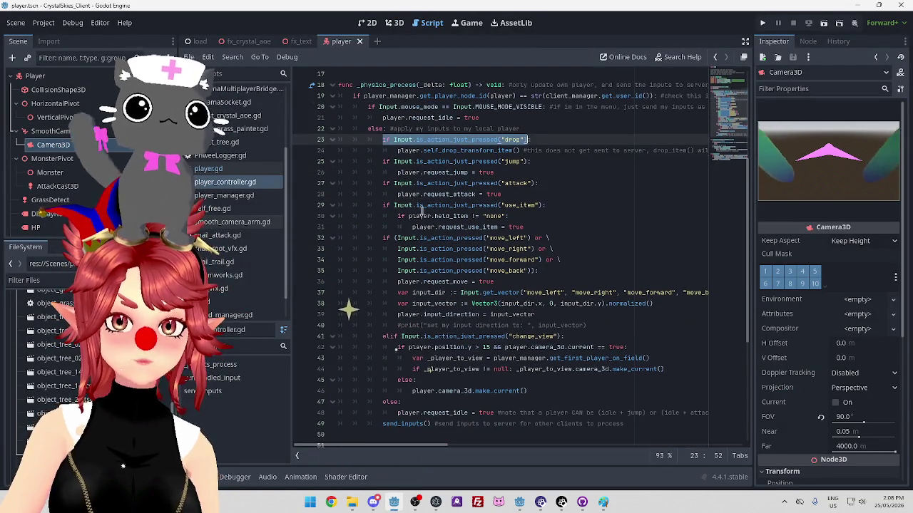
{"action": "left_click_drag", "start_coordinate": [397, 172], "coordinate": [472, 172]}
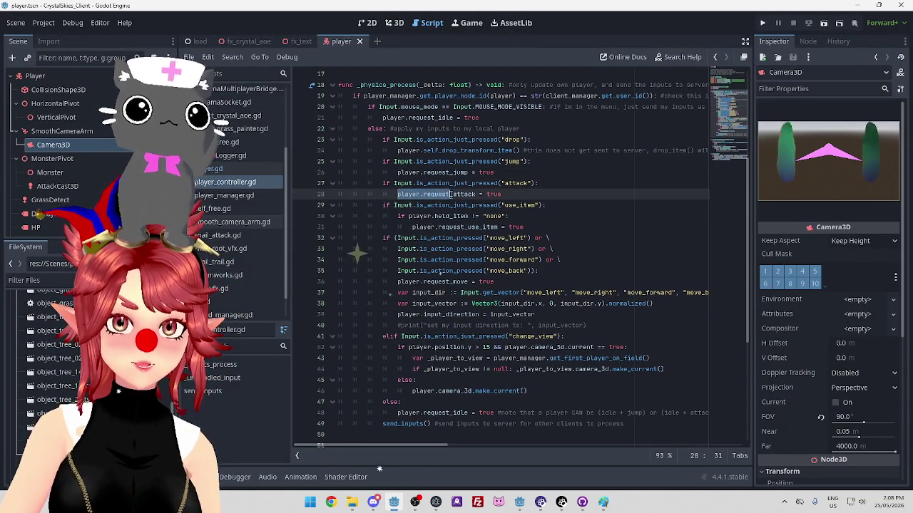
{"action": "left_click_drag", "start_coordinate": [397, 171], "coordinate": [457, 174]}
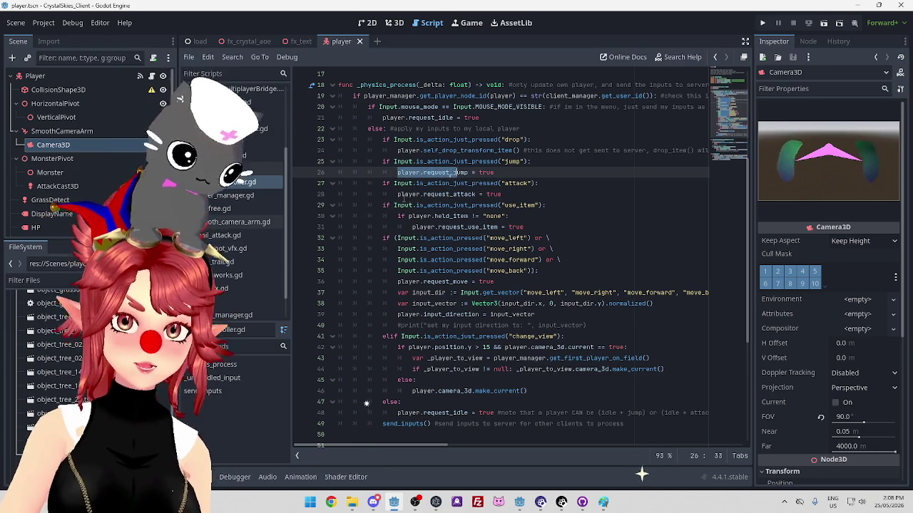
{"action": "left_click_drag", "start_coordinate": [398, 194], "coordinate": [475, 195]}
{"action": "left_click_drag", "start_coordinate": [412, 227], "coordinate": [484, 227]}
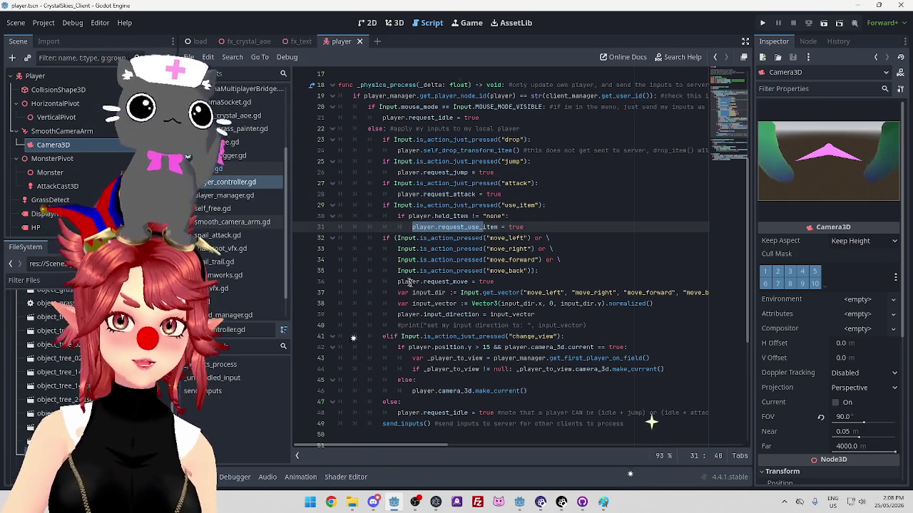
{"action": "left_click_drag", "start_coordinate": [398, 281], "coordinate": [456, 283]}
{"action": "left_click_drag", "start_coordinate": [398, 282], "coordinate": [419, 282]}
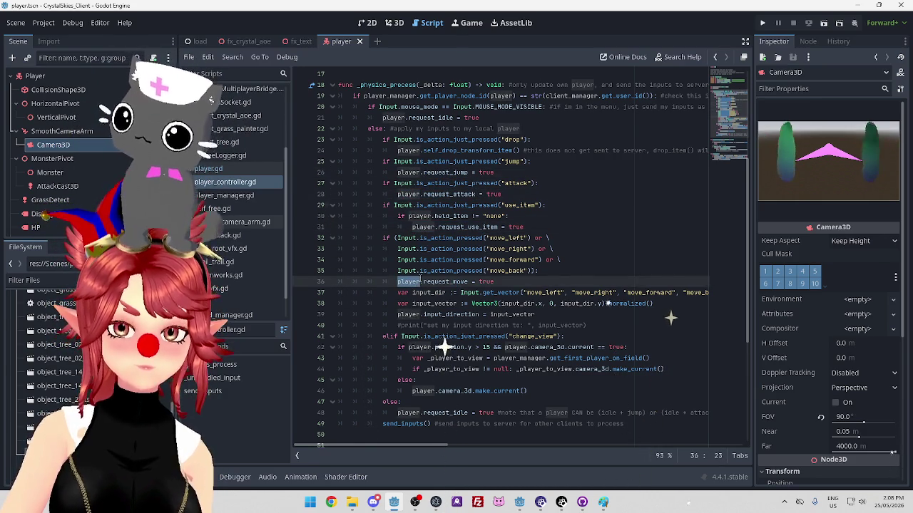
{"action": "mouse_move", "coordinate": [442, 321]}
{"action": "left_mouse_down"}
{"action": "mouse_move", "coordinate": [442, 272]}
{"action": "mouse_move", "coordinate": [468, 281]}
{"action": "left_mouse_up"}
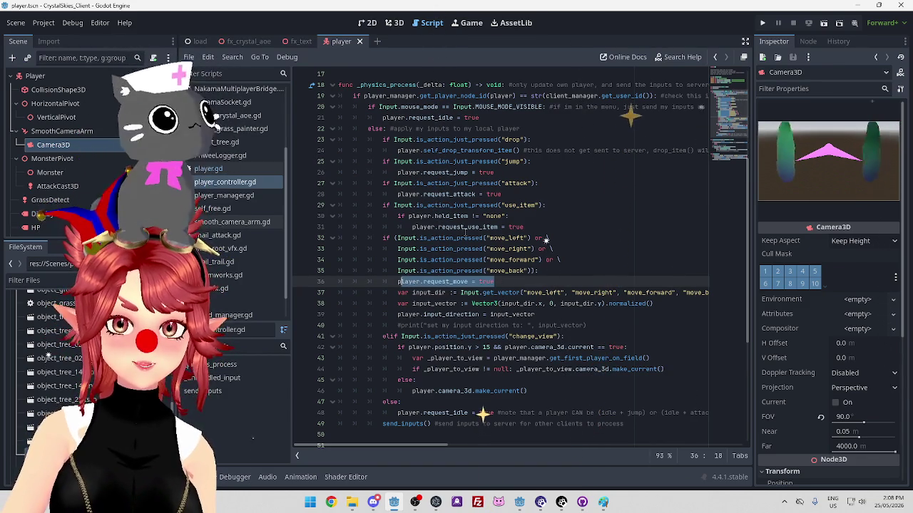
Return to the CrystalSkies project and put the caret on PlayerManager.gd's jump check line.
{"action": "mouse_move", "coordinate": [519, 503]}
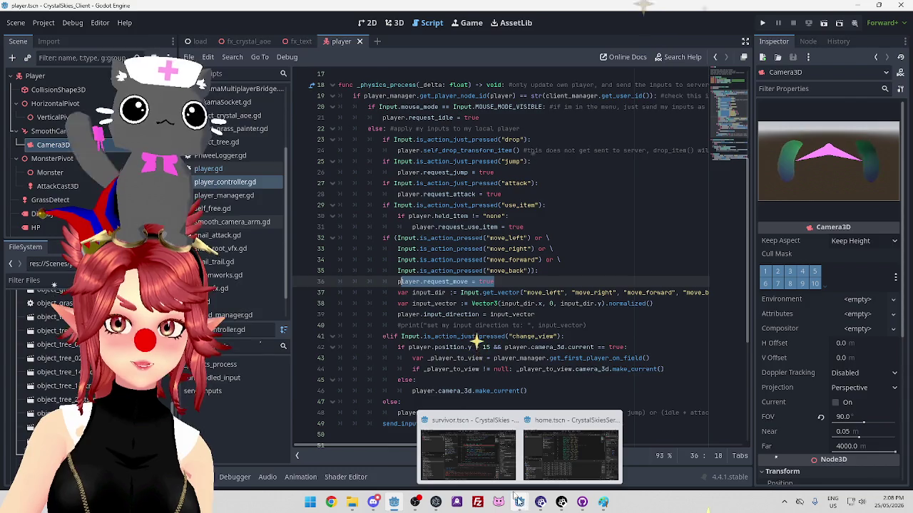
{"action": "left_click", "coordinate": [467, 452]}
{"action": "left_click", "coordinate": [549, 158]}
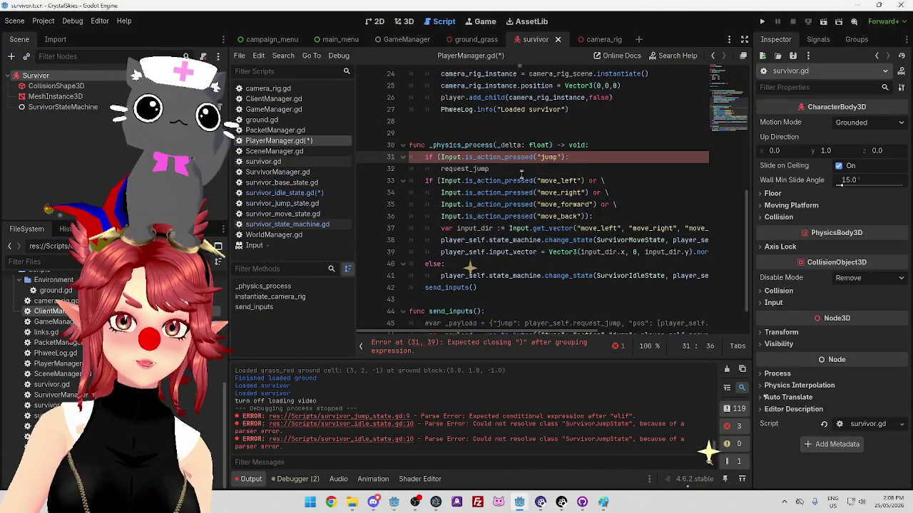
Look over survivor.gd, survivor_idle_state.gd and survivor_move_state.gd.
{"action": "key", "text": "Down"}
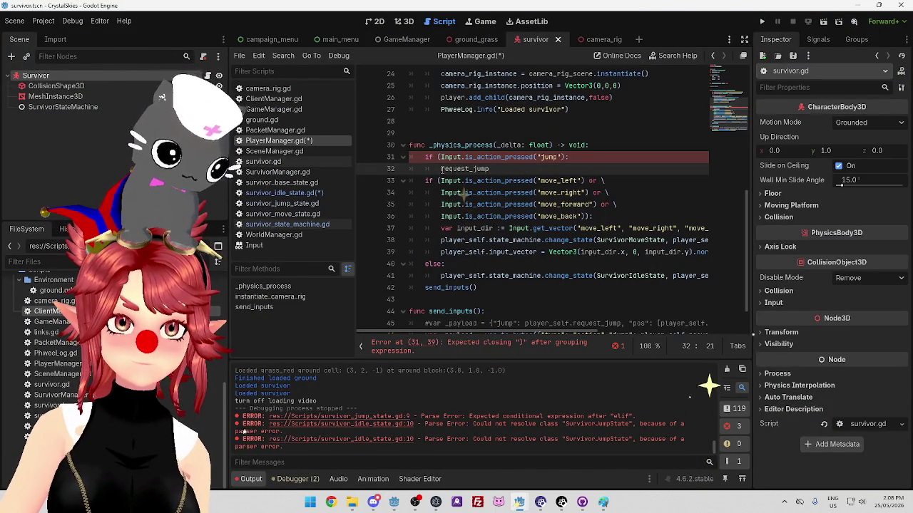
{"action": "left_click", "coordinate": [271, 162]}
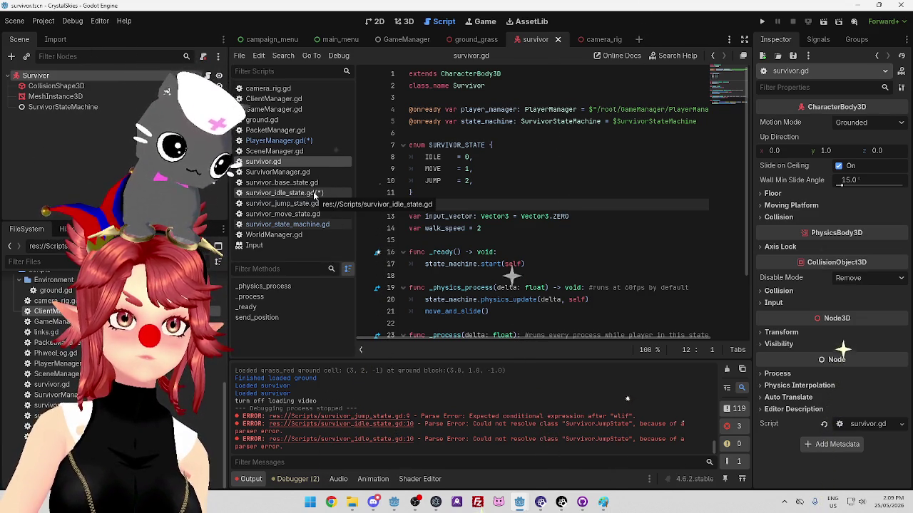
{"action": "left_click", "coordinate": [313, 193]}
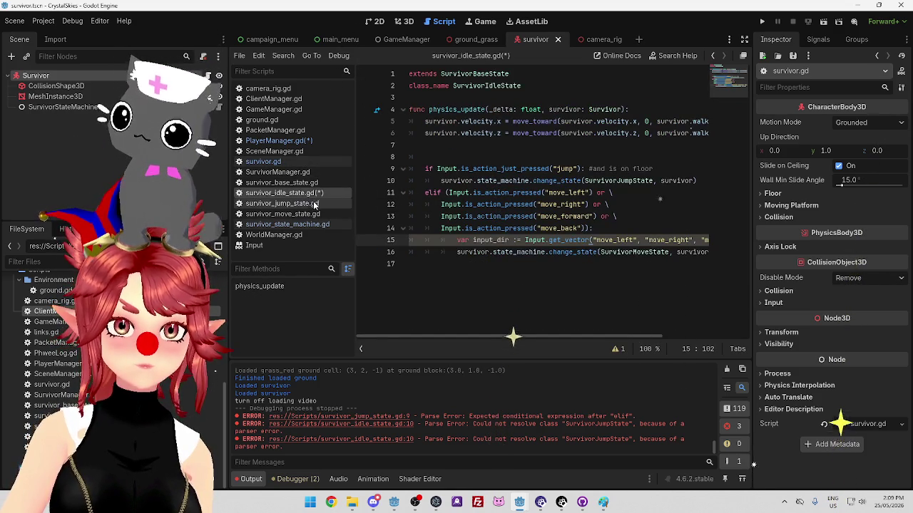
{"action": "left_click", "coordinate": [310, 212]}
{"action": "left_click", "coordinate": [300, 193]}
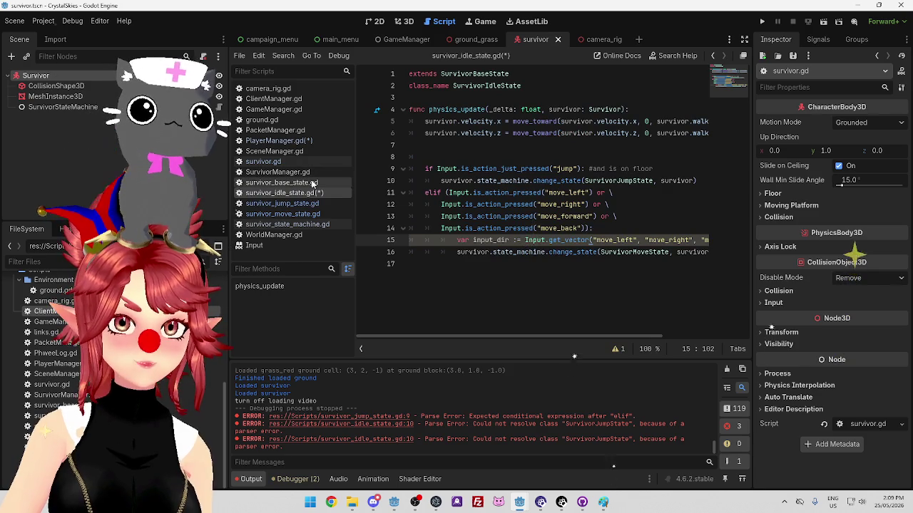
Insert a blank line above input_vector in survivor.gd, then go back to PlayerManager.gd.
{"action": "left_click", "coordinate": [303, 164]}
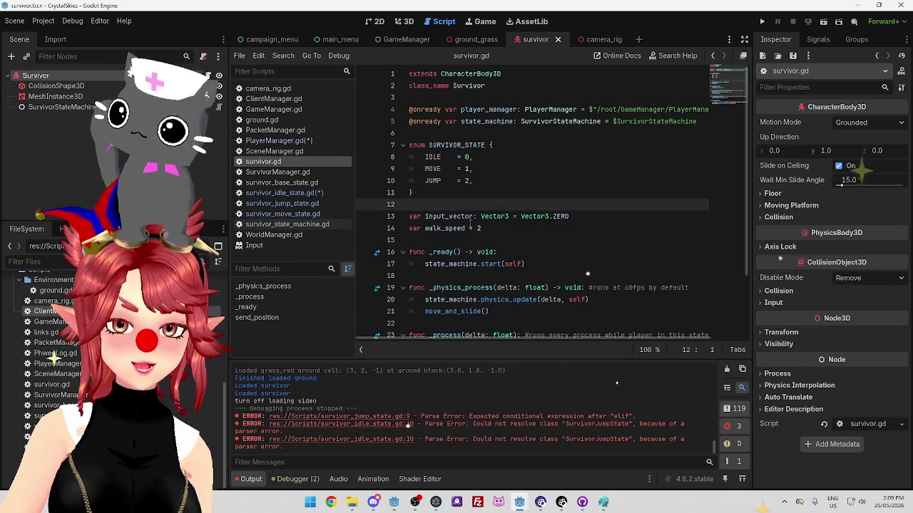
{"action": "key", "text": "Return"}
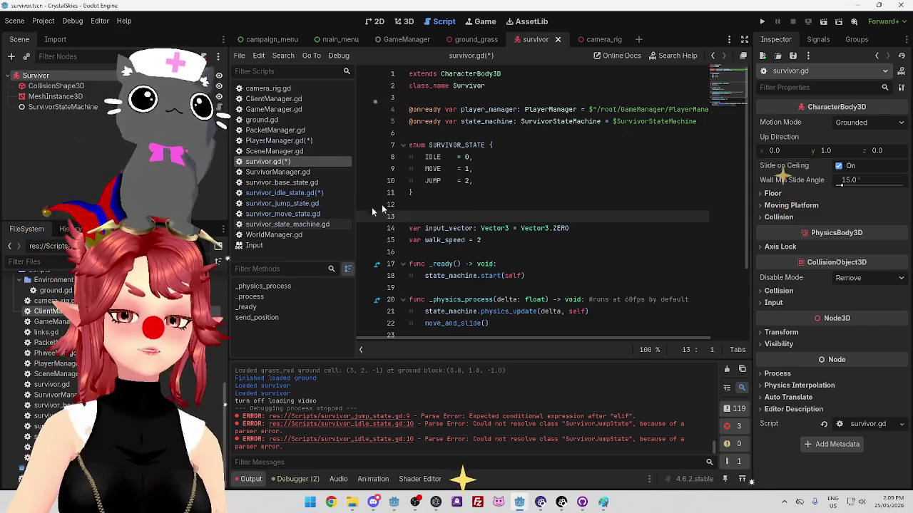
{"action": "left_click", "coordinate": [309, 193]}
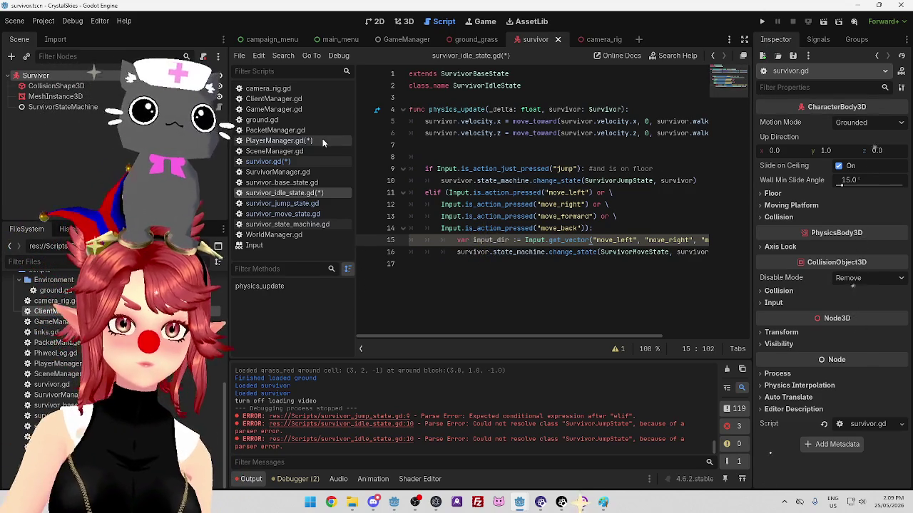
{"action": "left_click", "coordinate": [321, 141]}
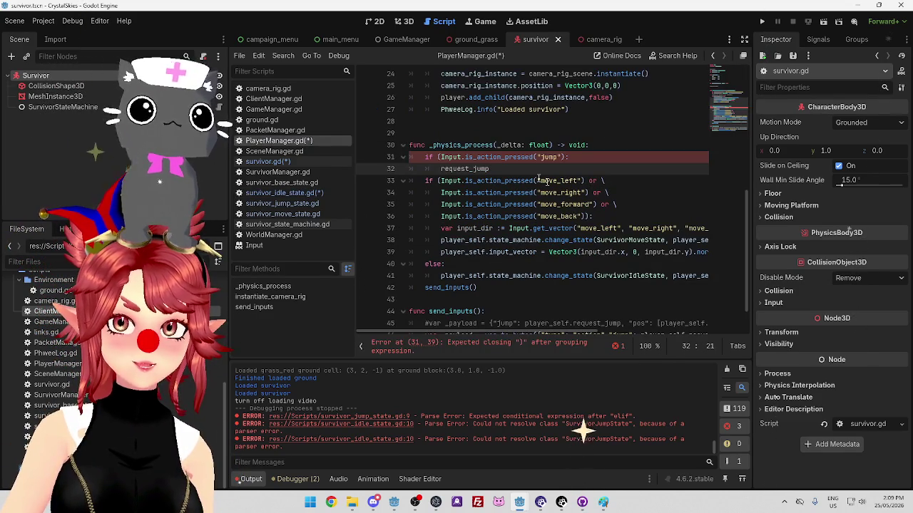
Delete the jump check lines and the move-state change_state call from _physics_process.
{"action": "left_click_drag", "start_coordinate": [507, 171], "coordinate": [392, 158]}
{"action": "key", "text": "BackSpace"}
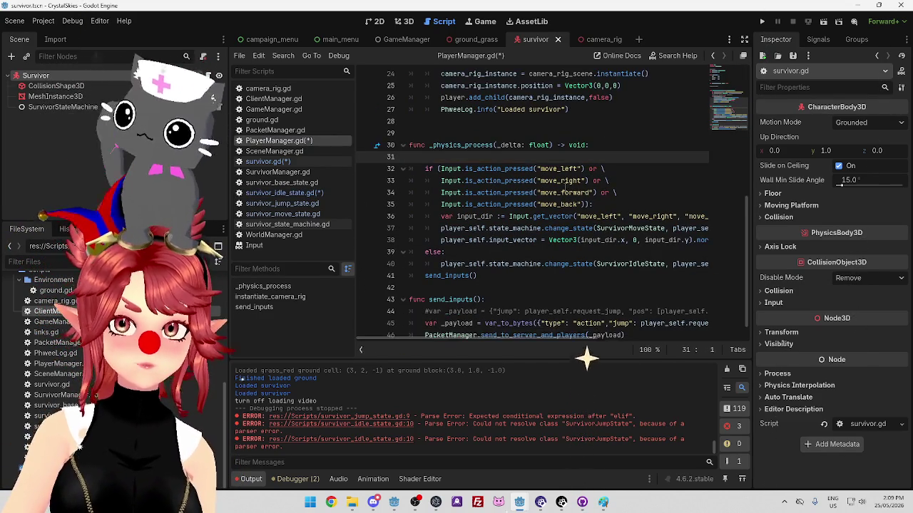
{"action": "key", "text": "BackSpace"}
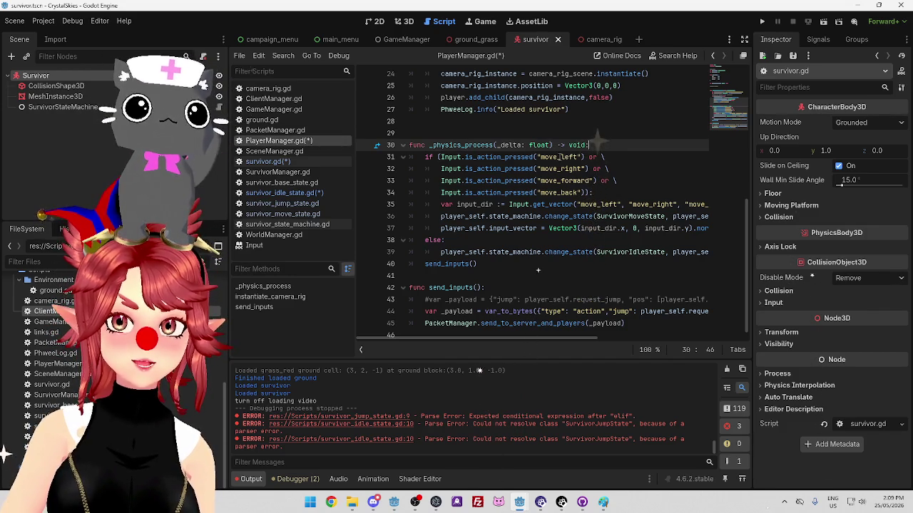
{"action": "left_click_drag", "start_coordinate": [457, 205], "coordinate": [549, 204]}
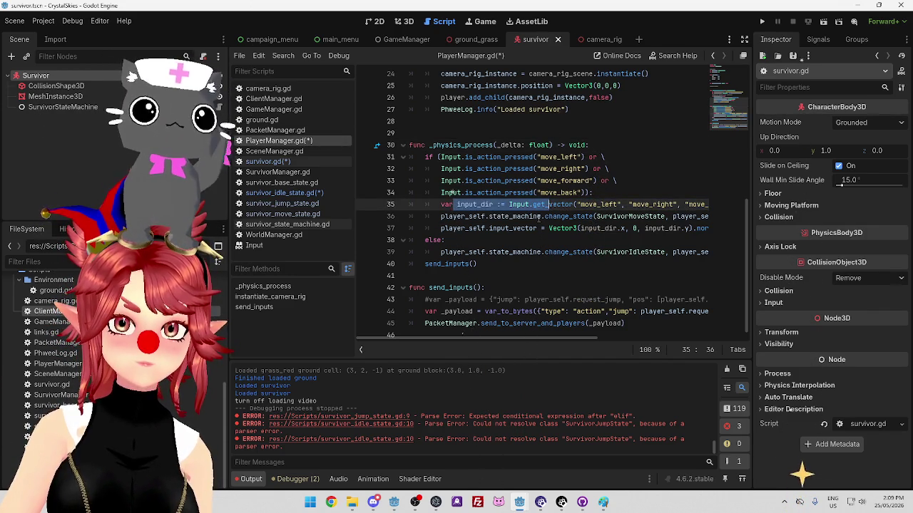
{"action": "left_click", "coordinate": [540, 217]}
{"action": "left_click_drag", "start_coordinate": [442, 217], "coordinate": [713, 217]}
{"action": "key", "text": "BackSpace"}
Delete the idle-state change_state line, the else branch and the emptied line 36.
{"action": "mouse_move", "coordinate": [538, 338]}
{"action": "left_mouse_down"}
{"action": "mouse_move", "coordinate": [485, 337]}
{"action": "mouse_move", "coordinate": [567, 335]}
{"action": "mouse_move", "coordinate": [499, 334]}
{"action": "left_mouse_up"}
{"action": "mouse_move", "coordinate": [702, 252]}
{"action": "left_mouse_down"}
{"action": "mouse_move", "coordinate": [713, 252]}
{"action": "mouse_move", "coordinate": [327, 251]}
{"action": "left_mouse_up"}
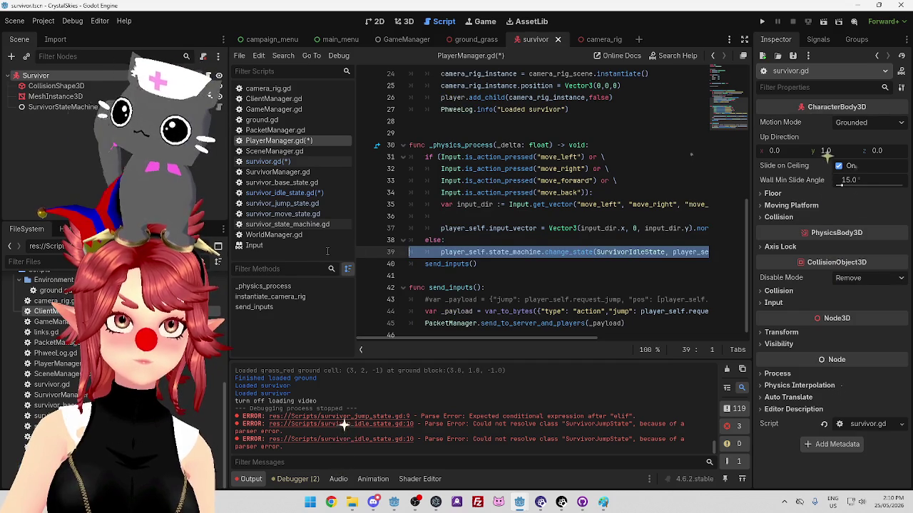
{"action": "key", "text": "BackSpace"}
{"action": "key", "text": "shift+Up"}
{"action": "key", "text": "BackSpace"}
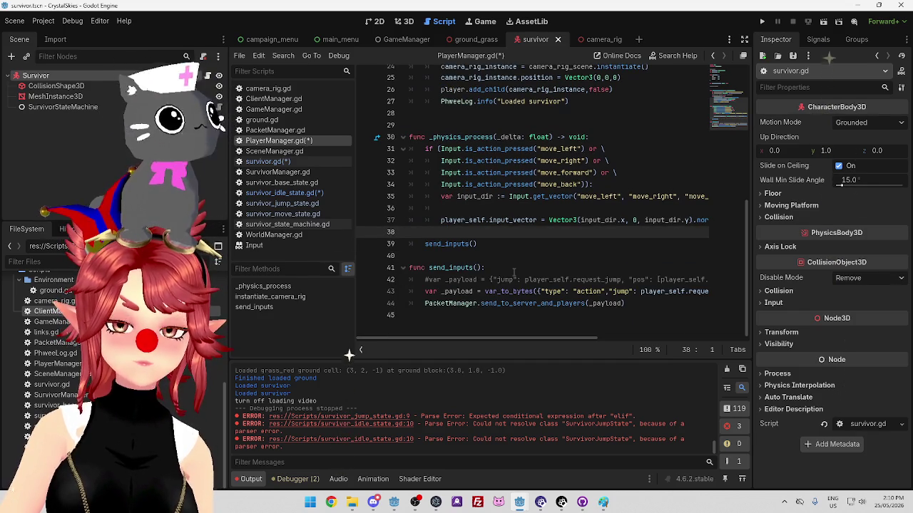
{"action": "left_click", "coordinate": [478, 208]}
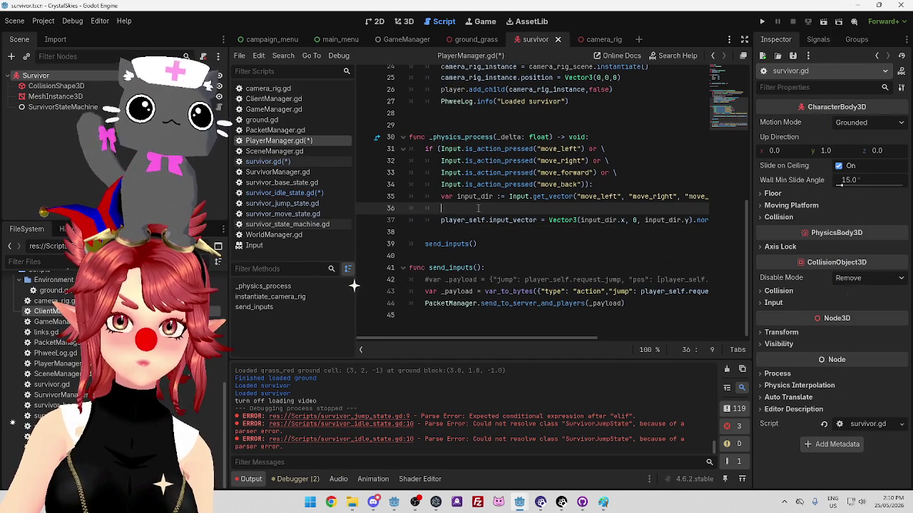
{"action": "key", "text": "BackSpace"}
Remove the leftover empty line 37 below the input_vector assignment.
{"action": "scroll", "coordinate": [503, 338], "scroll_direction": "left", "scroll_amount": 3}
{"action": "scroll", "coordinate": [504, 267], "scroll_direction": "up", "scroll_amount": 3}
{"action": "scroll", "coordinate": [505, 267], "scroll_direction": "up", "scroll_amount": 4}
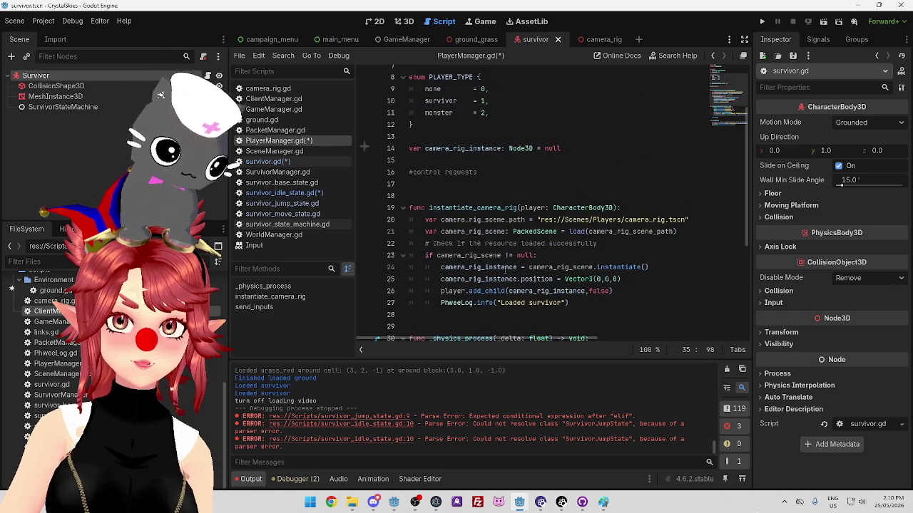
{"action": "scroll", "coordinate": [505, 270], "scroll_direction": "down", "scroll_amount": 7}
{"action": "scroll", "coordinate": [504, 270], "scroll_direction": "down", "scroll_amount": 1}
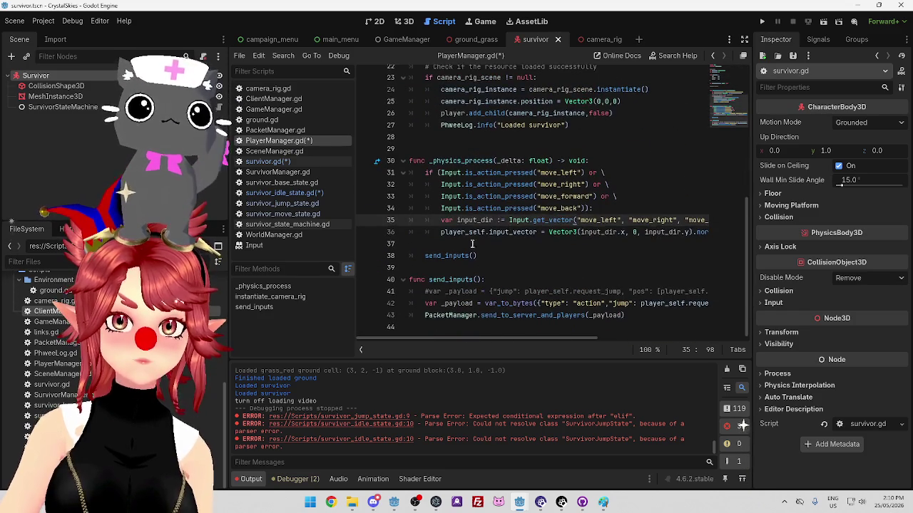
{"action": "left_click_drag", "start_coordinate": [457, 233], "coordinate": [487, 233]}
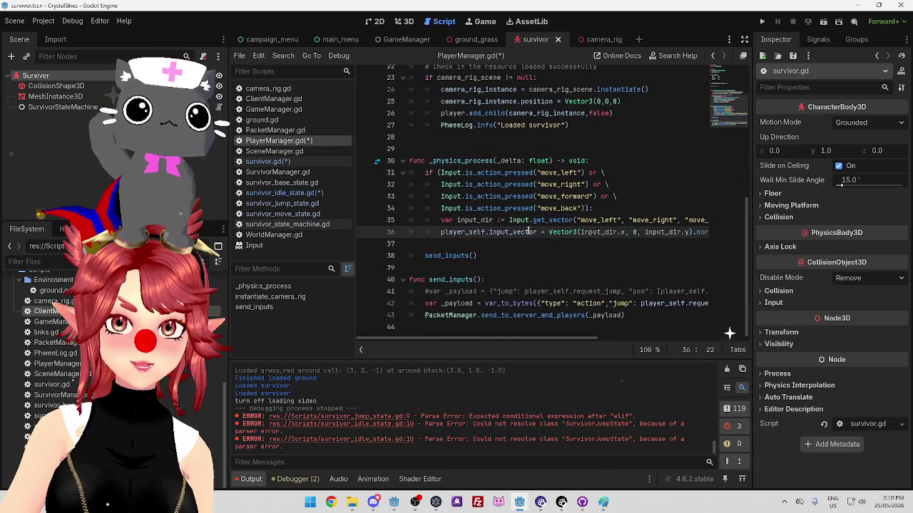
{"action": "key", "text": "Right"}
{"action": "key", "text": "Right"}
{"action": "key", "text": "Right"}
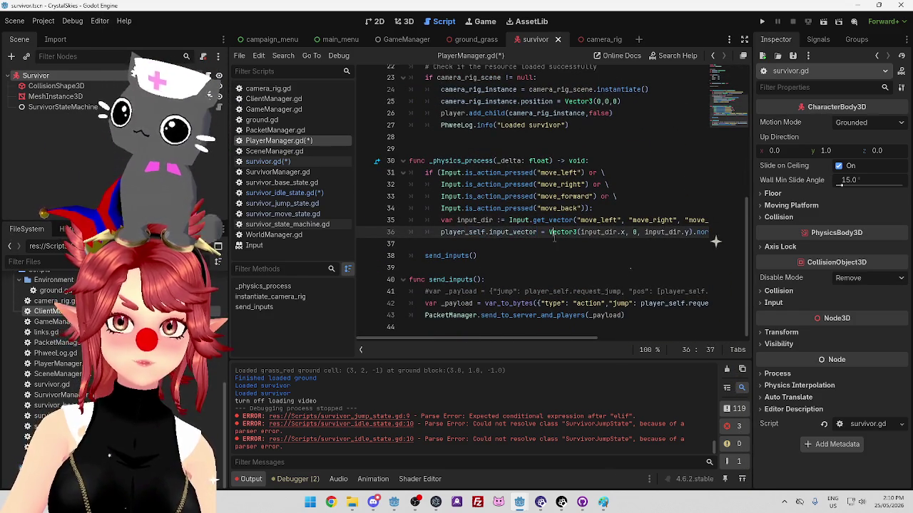
{"action": "scroll", "coordinate": [711, 220], "scroll_direction": "up", "scroll_amount": 2}
{"action": "scroll", "coordinate": [706, 189], "scroll_direction": "down", "scroll_amount": 1}
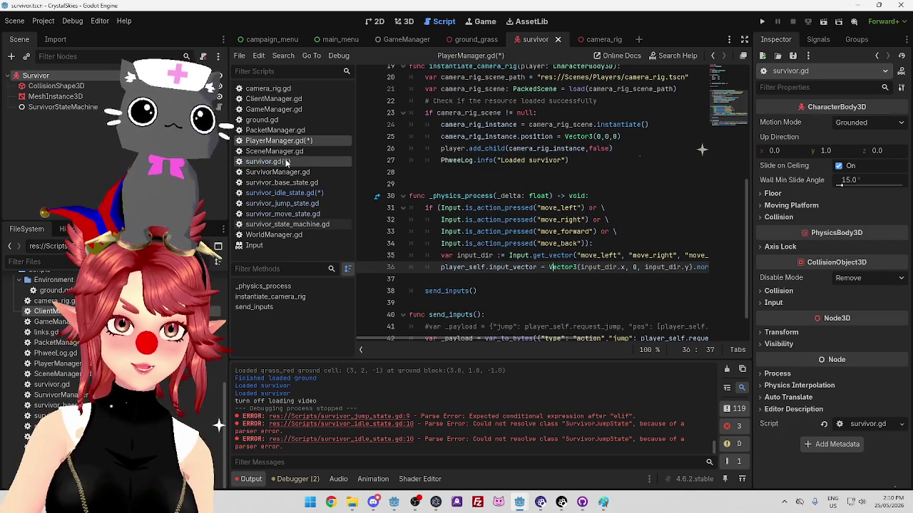
{"action": "scroll", "coordinate": [528, 314], "scroll_direction": "up", "scroll_amount": 4}
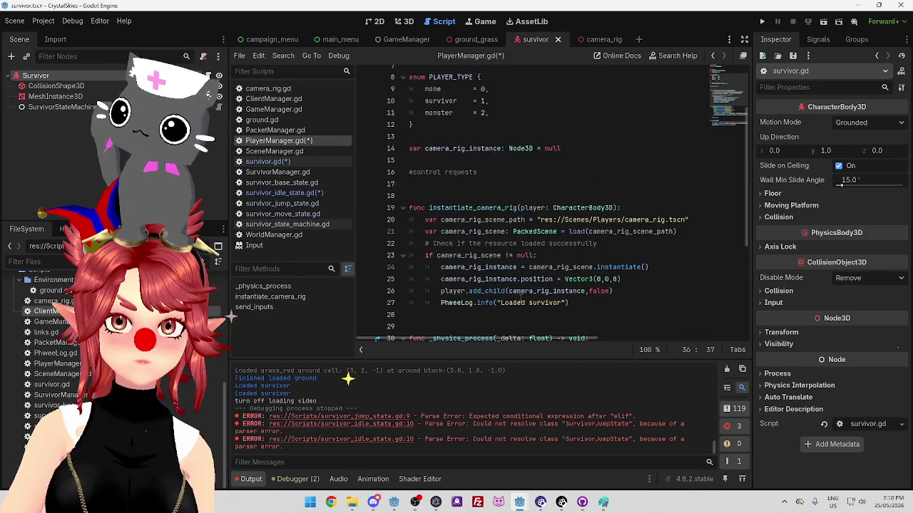
{"action": "scroll", "coordinate": [520, 298], "scroll_direction": "up", "scroll_amount": 3}
{"action": "scroll", "coordinate": [521, 299], "scroll_direction": "down", "scroll_amount": 6}
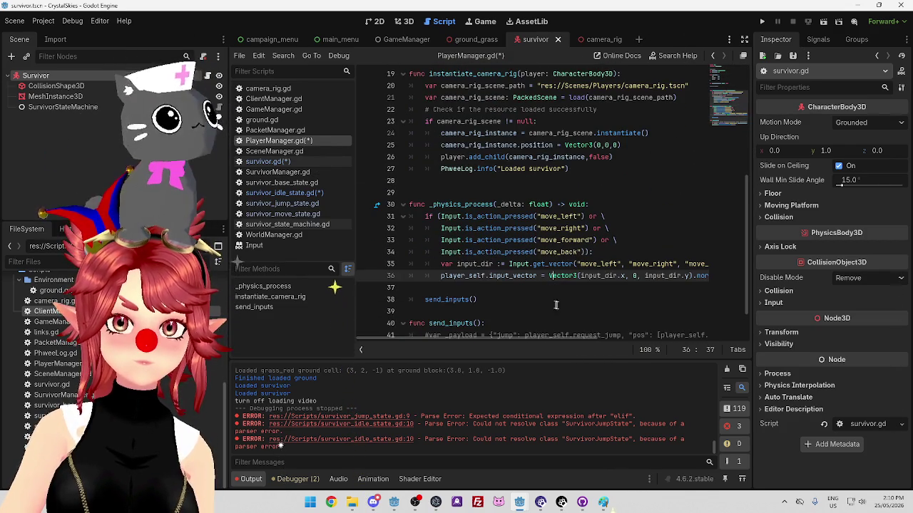
{"action": "mouse_move", "coordinate": [581, 339]}
{"action": "left_mouse_down"}
{"action": "mouse_move", "coordinate": [645, 338]}
{"action": "mouse_move", "coordinate": [506, 329]}
{"action": "left_mouse_up"}
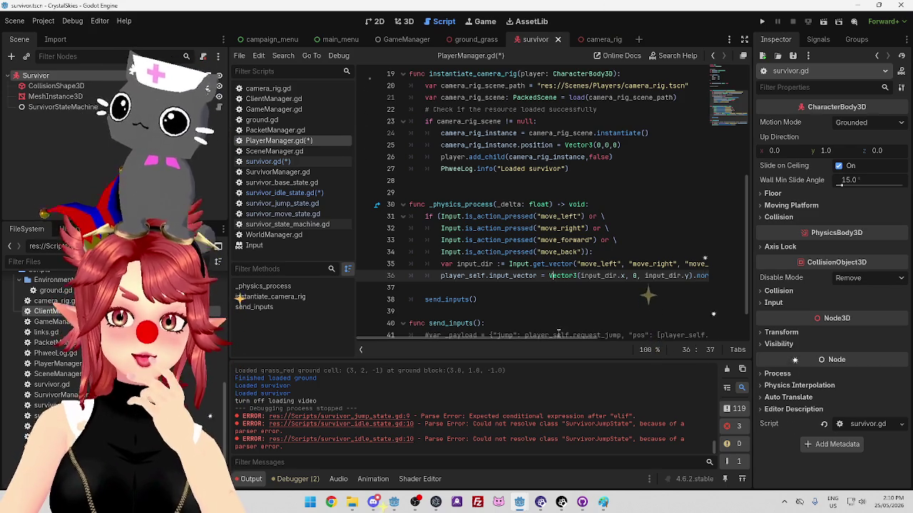
{"action": "left_click_drag", "start_coordinate": [555, 336], "coordinate": [613, 332]}
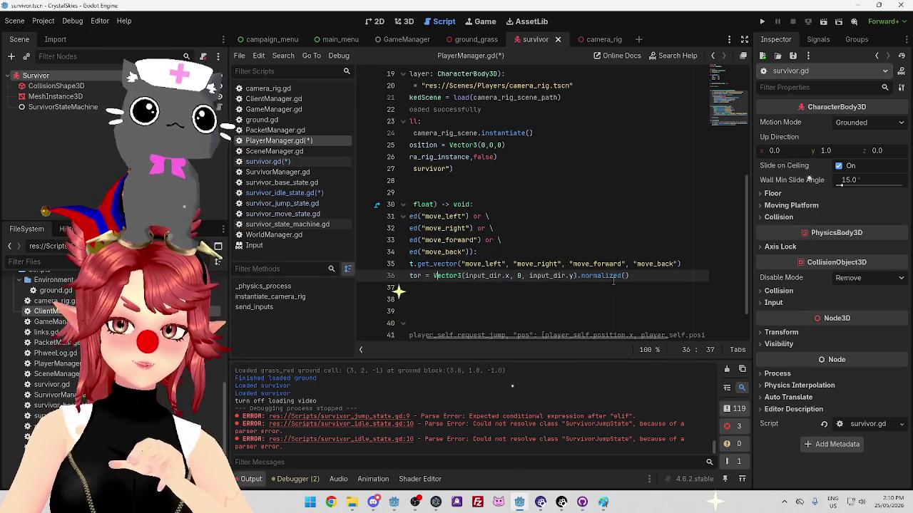
{"action": "left_click_drag", "start_coordinate": [548, 342], "coordinate": [458, 335]}
{"action": "left_click", "coordinate": [476, 287]}
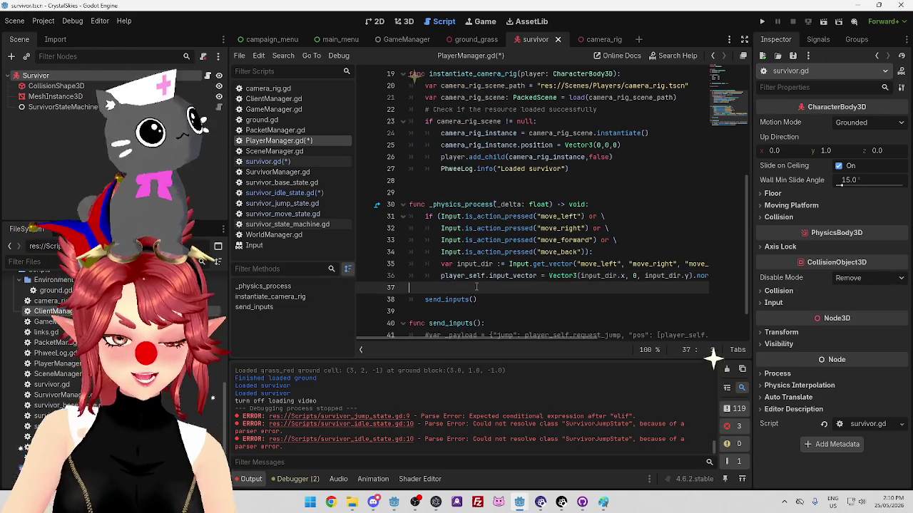
{"action": "key", "text": "BackSpace"}
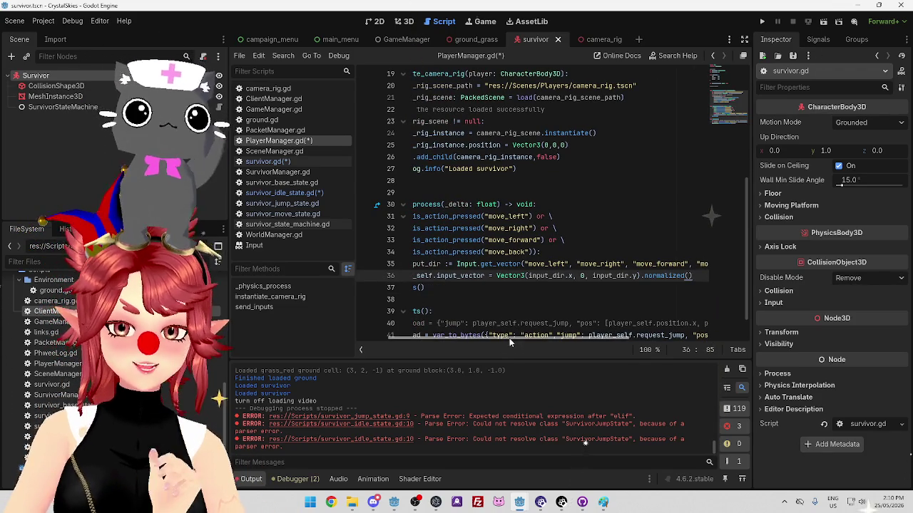
Save the edited PlayerManager.gd with Ctrl+S.
{"action": "scroll", "coordinate": [509, 337], "scroll_direction": "left", "scroll_amount": 5}
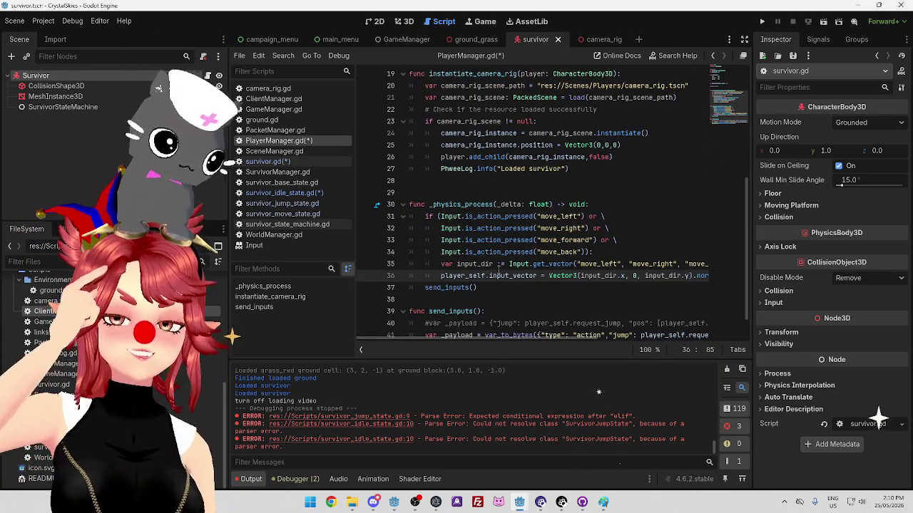
{"action": "left_click", "coordinate": [519, 287]}
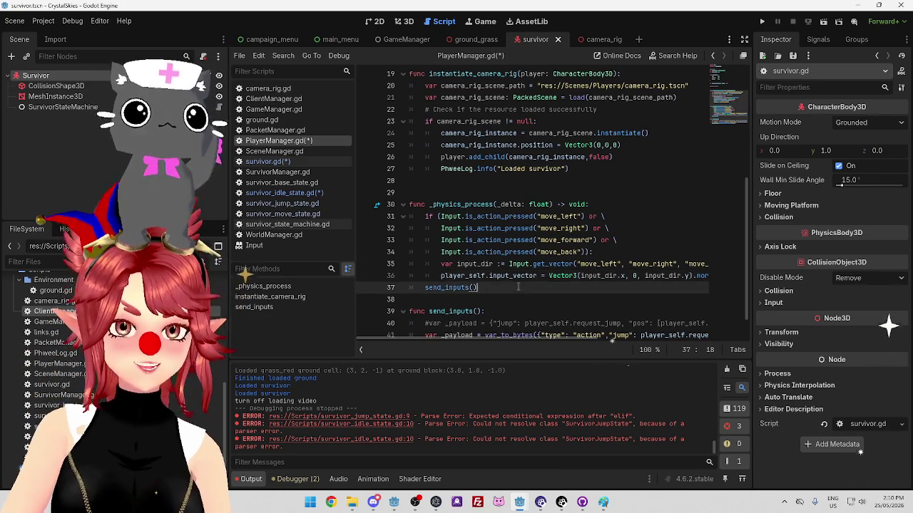
{"action": "key", "text": "ctrl+s"}
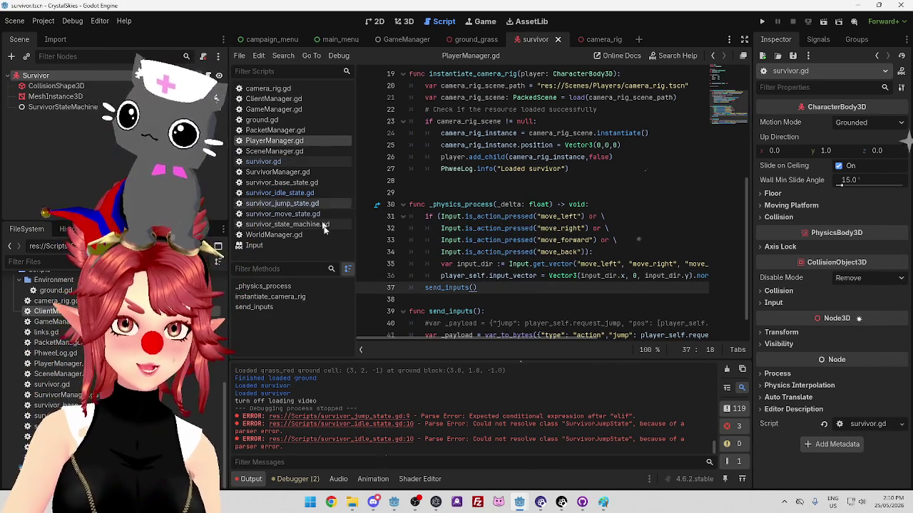
{"action": "left_click", "coordinate": [299, 161]}
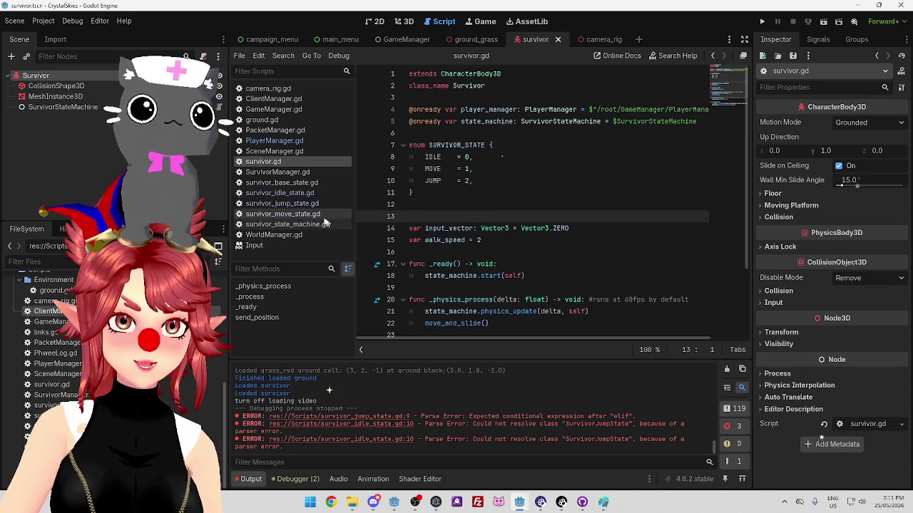
Append '#makes the vector length = 1' after normalized() on PlayerManager.gd line 36 and save.
{"action": "left_click", "coordinate": [290, 141]}
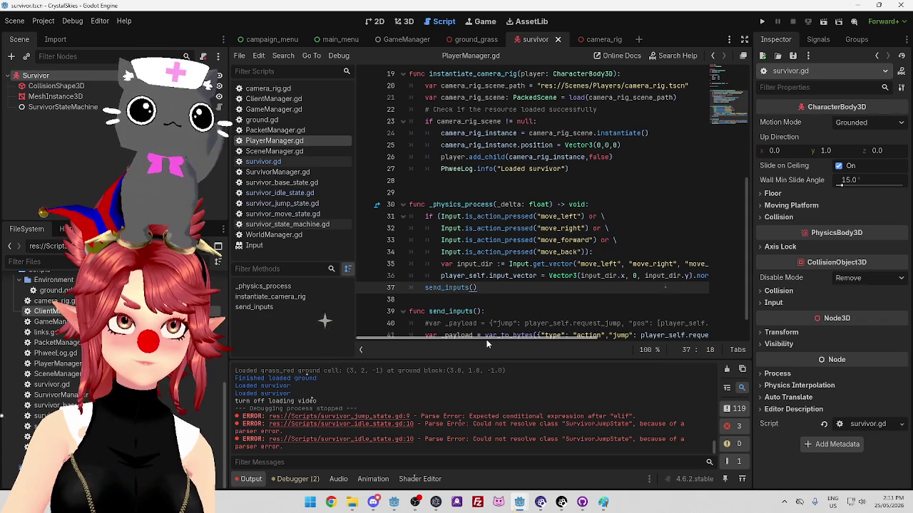
{"action": "mouse_move", "coordinate": [529, 339]}
{"action": "left_mouse_down"}
{"action": "mouse_move", "coordinate": [613, 348]}
{"action": "mouse_move", "coordinate": [492, 335]}
{"action": "left_mouse_up"}
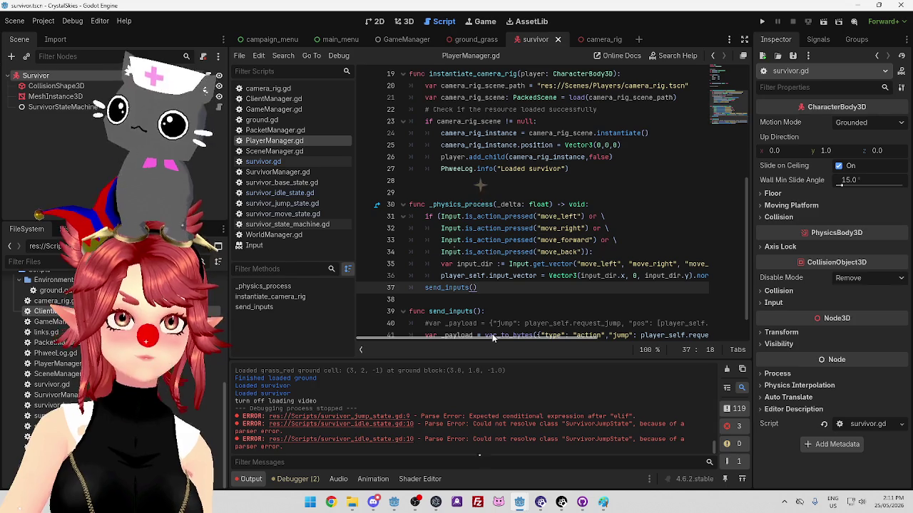
{"action": "mouse_move", "coordinate": [491, 334]}
{"action": "left_mouse_down"}
{"action": "mouse_move", "coordinate": [590, 350]}
{"action": "mouse_move", "coordinate": [499, 340]}
{"action": "left_mouse_up"}
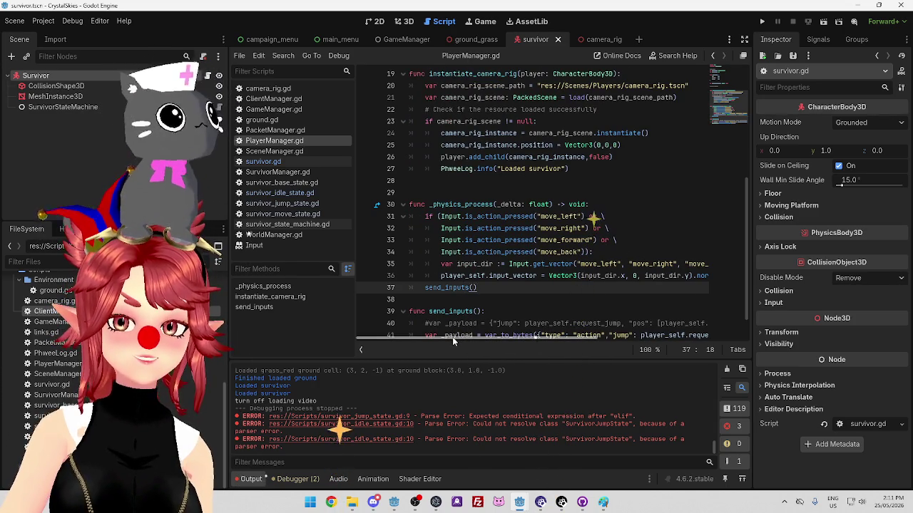
{"action": "mouse_move", "coordinate": [452, 337]}
{"action": "left_mouse_down"}
{"action": "mouse_move", "coordinate": [517, 337]}
{"action": "mouse_move", "coordinate": [414, 329]}
{"action": "mouse_move", "coordinate": [595, 285]}
{"action": "left_mouse_up"}
{"action": "left_click", "coordinate": [596, 275]}
{"action": "type", "text": "#makes t"}
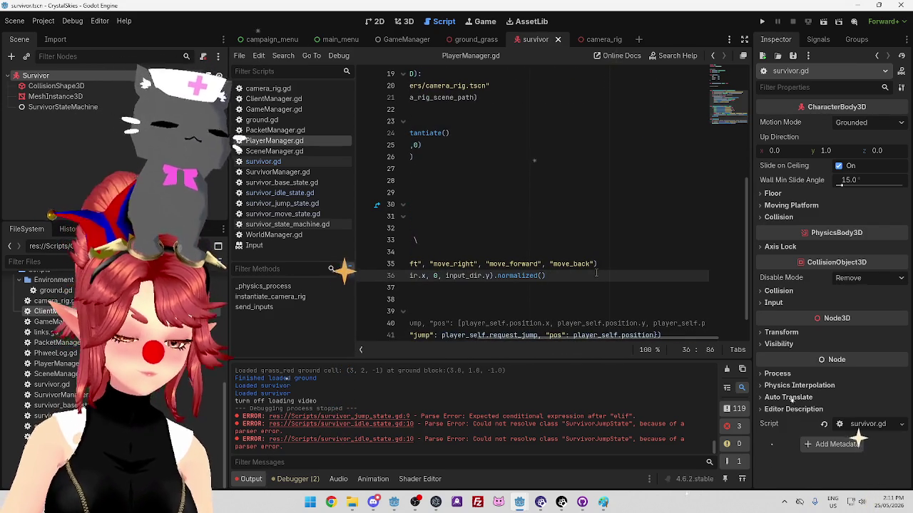
{"action": "type", "text": "he vector length ="}
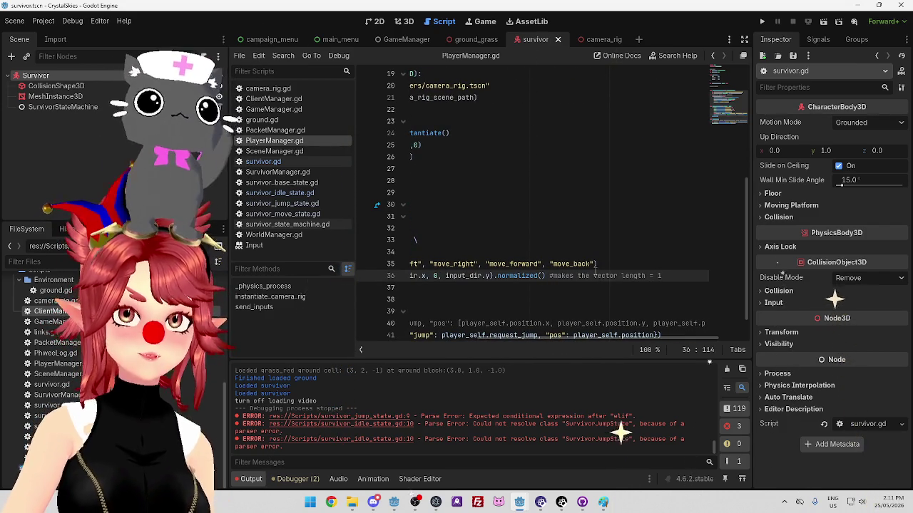
{"action": "type", "text": " 1"}
{"action": "scroll", "coordinate": [617, 340], "scroll_direction": "left", "scroll_amount": 5}
{"action": "key", "text": "ctrl+s"}
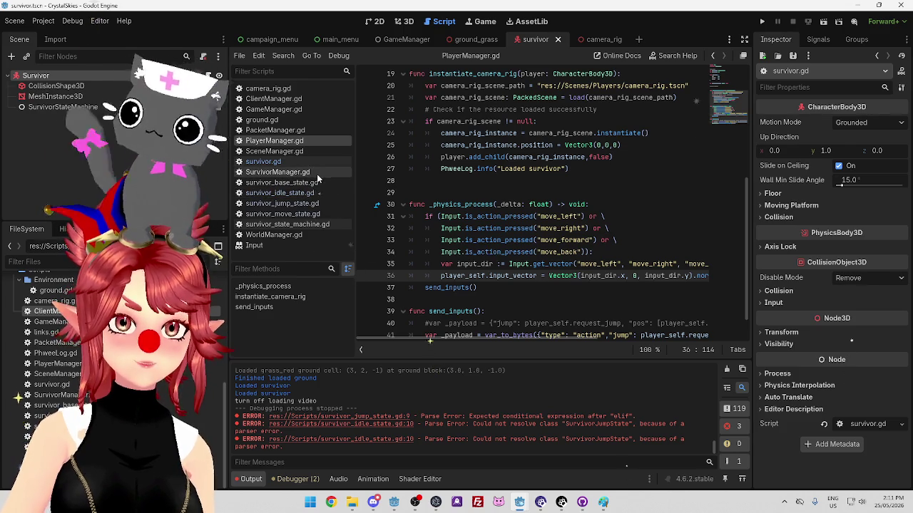
Remove the extra blank line below the enum in survivor.gd and save it.
{"action": "left_click", "coordinate": [271, 162]}
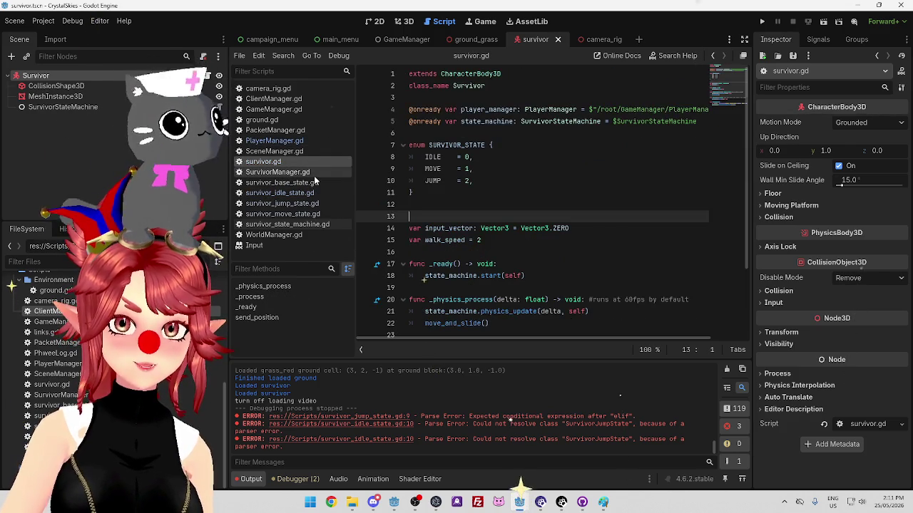
{"action": "key", "text": "BackSpace"}
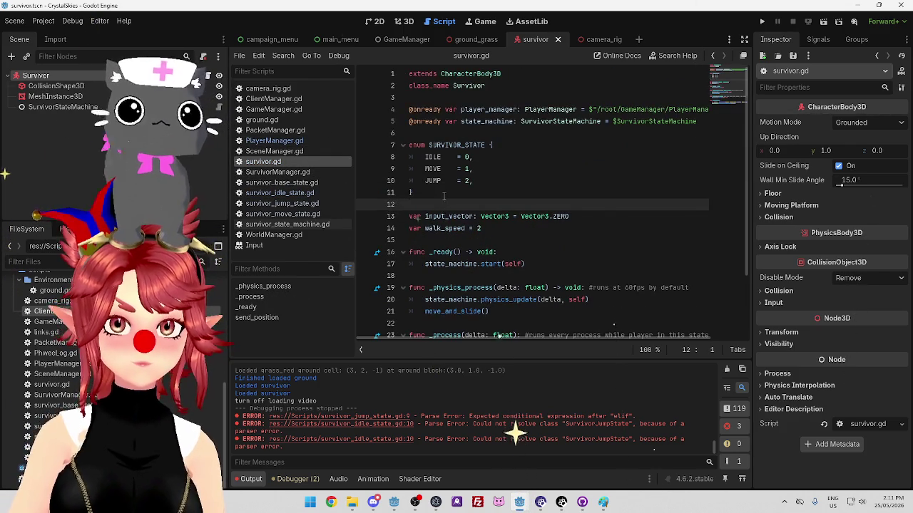
{"action": "key", "text": "ctrl+z"}
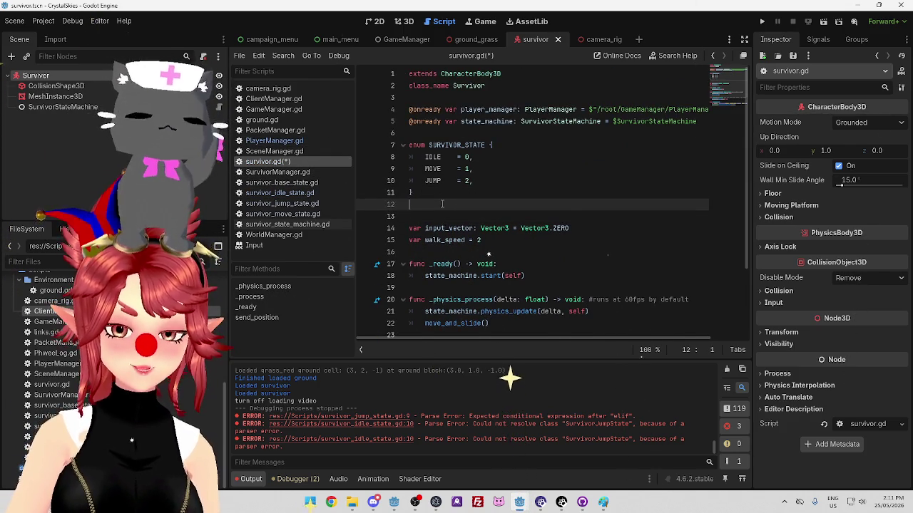
{"action": "key", "text": "Delete"}
{"action": "key", "text": "ctrl+s"}
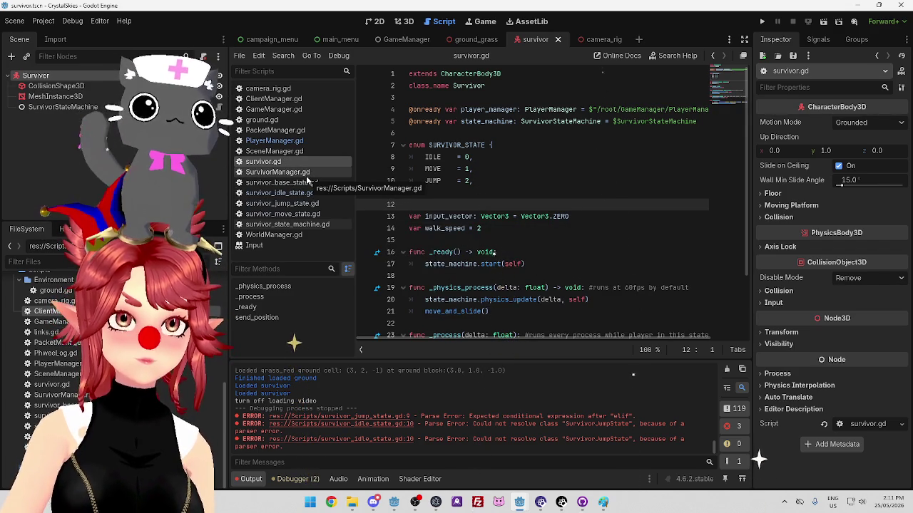
Review SurvivorManager.gd and survivor_base_state.gd, then open survivor_idle_state.gd.
{"action": "left_click", "coordinate": [308, 173]}
{"action": "left_click", "coordinate": [308, 173]}
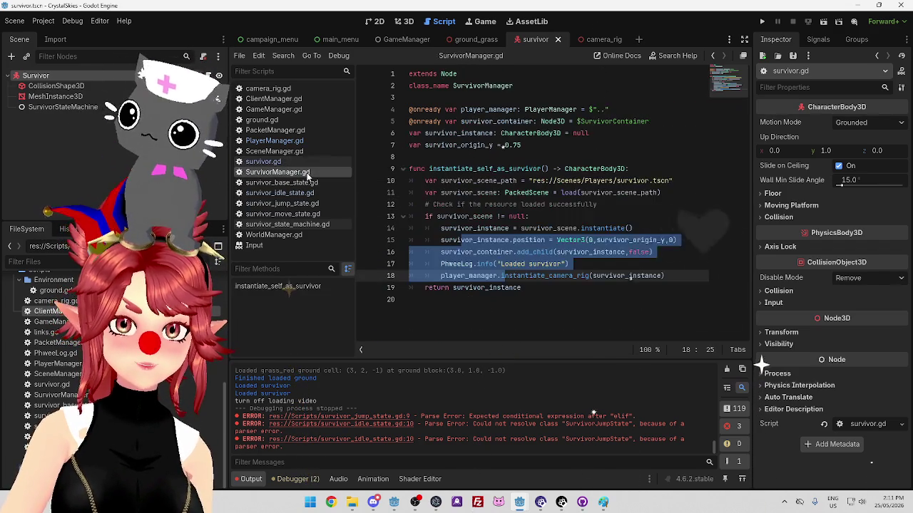
{"action": "left_click", "coordinate": [611, 264]}
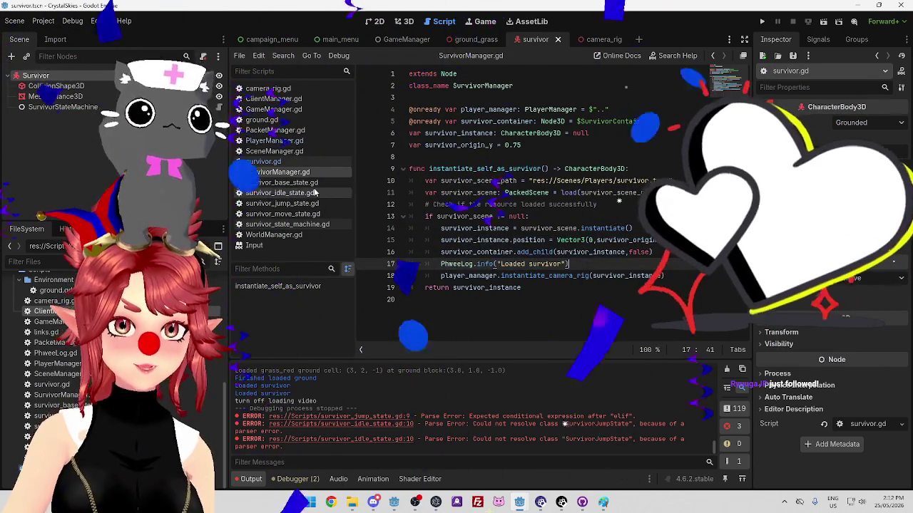
{"action": "left_click", "coordinate": [285, 183]}
{"action": "left_click", "coordinate": [308, 193]}
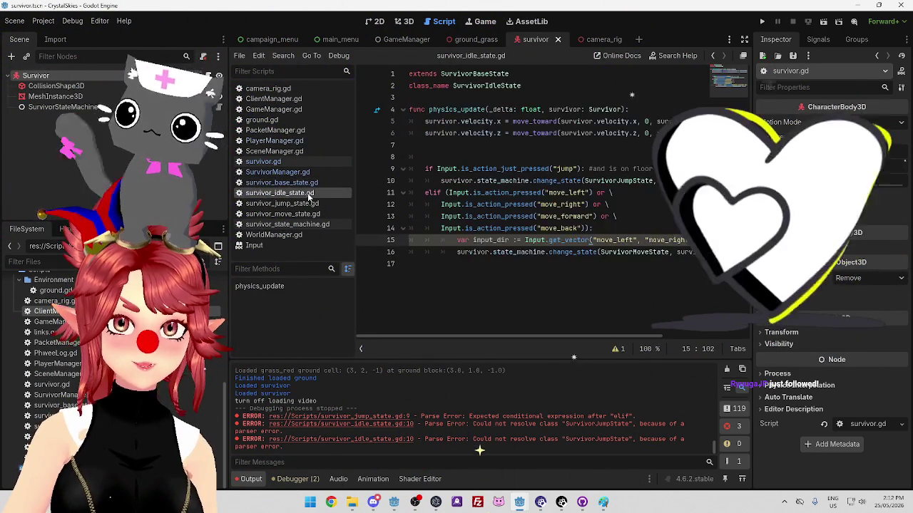
Delete the empty line 8 in survivor_idle_state.gd and save it.
{"action": "left_click", "coordinate": [282, 183]}
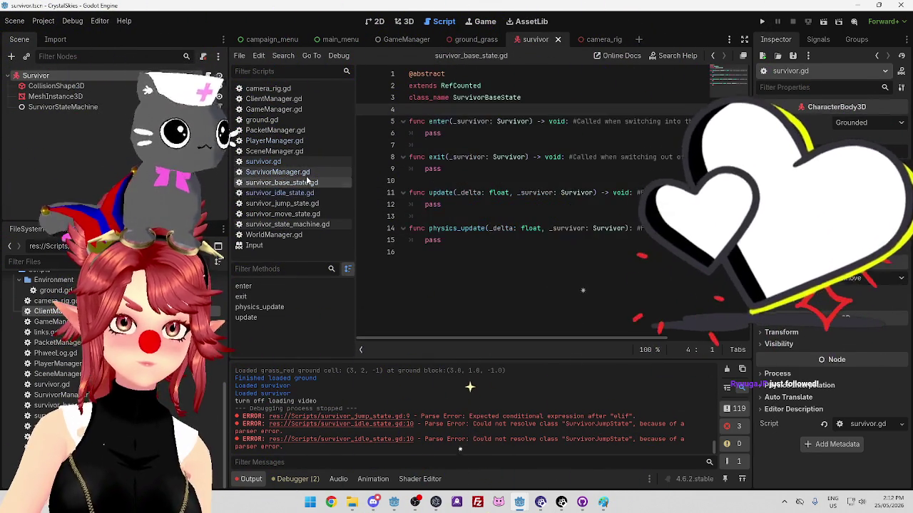
{"action": "left_click", "coordinate": [280, 193]}
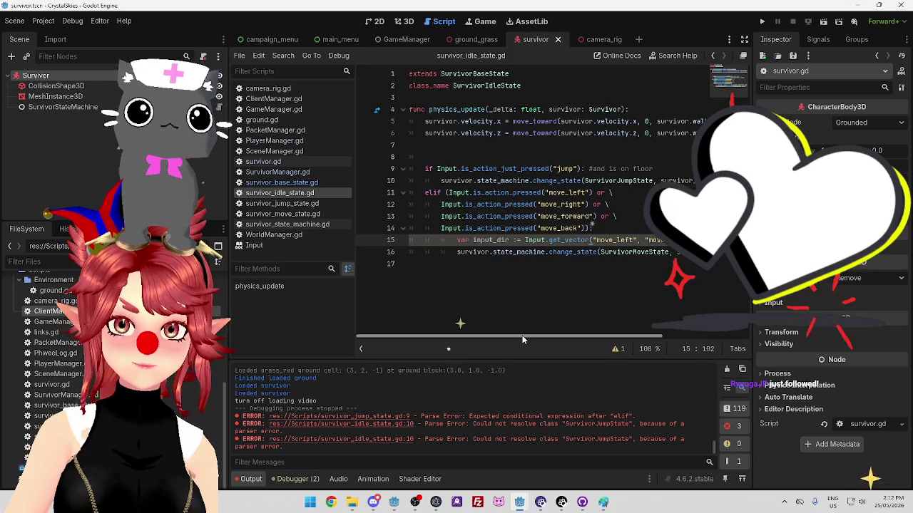
{"action": "mouse_move", "coordinate": [522, 335]}
{"action": "left_mouse_down"}
{"action": "mouse_move", "coordinate": [613, 335]}
{"action": "mouse_move", "coordinate": [519, 332]}
{"action": "left_mouse_up"}
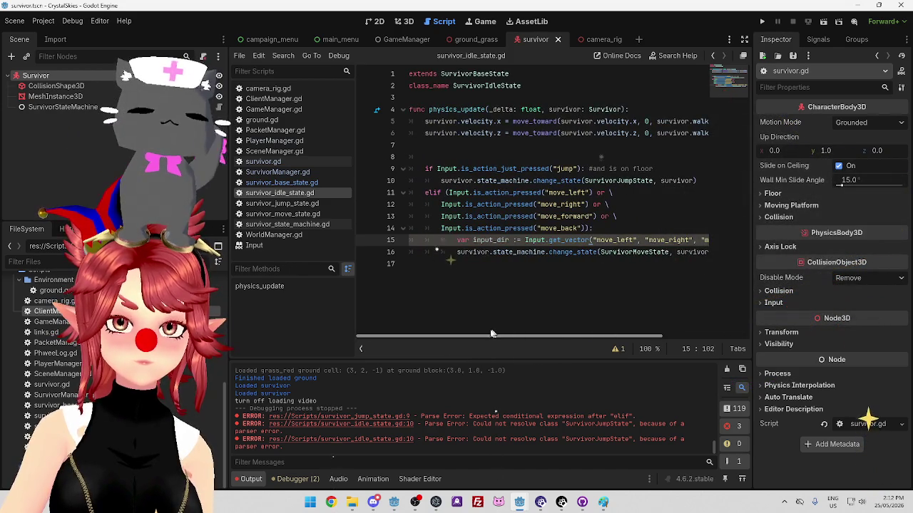
{"action": "left_click", "coordinate": [431, 157]}
{"action": "key", "text": "BackSpace"}
{"action": "key", "text": "BackSpace"}
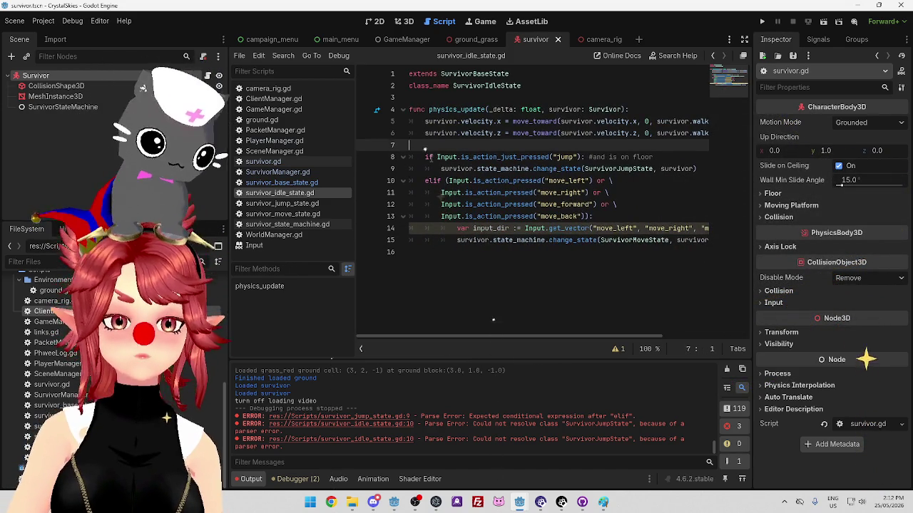
{"action": "mouse_move", "coordinate": [507, 335]}
{"action": "left_mouse_down"}
{"action": "mouse_move", "coordinate": [584, 335]}
{"action": "mouse_move", "coordinate": [459, 325]}
{"action": "mouse_move", "coordinate": [602, 331]}
{"action": "mouse_move", "coordinate": [385, 332]}
{"action": "left_mouse_up"}
{"action": "key", "text": "ctrl+s"}
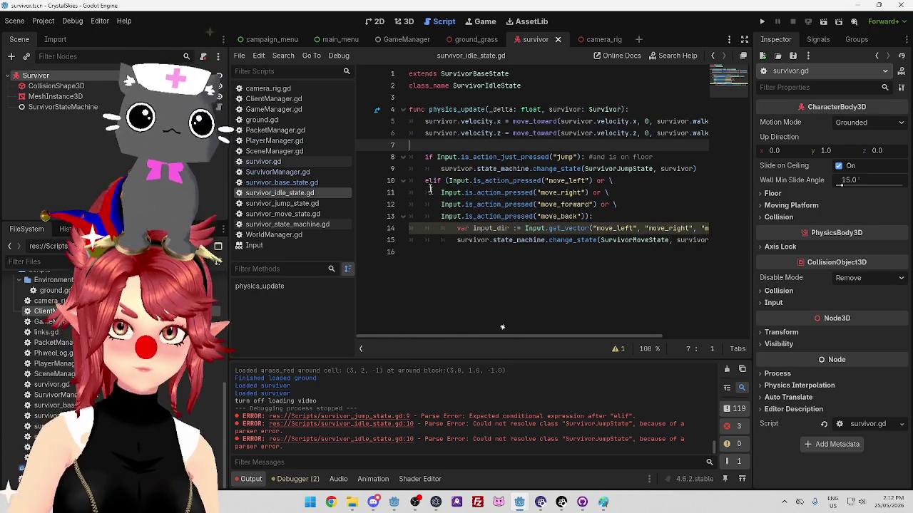
Compare the idle script with survivor_base_state.gd and PlayerManager.gd's input code.
{"action": "left_click", "coordinate": [497, 98]}
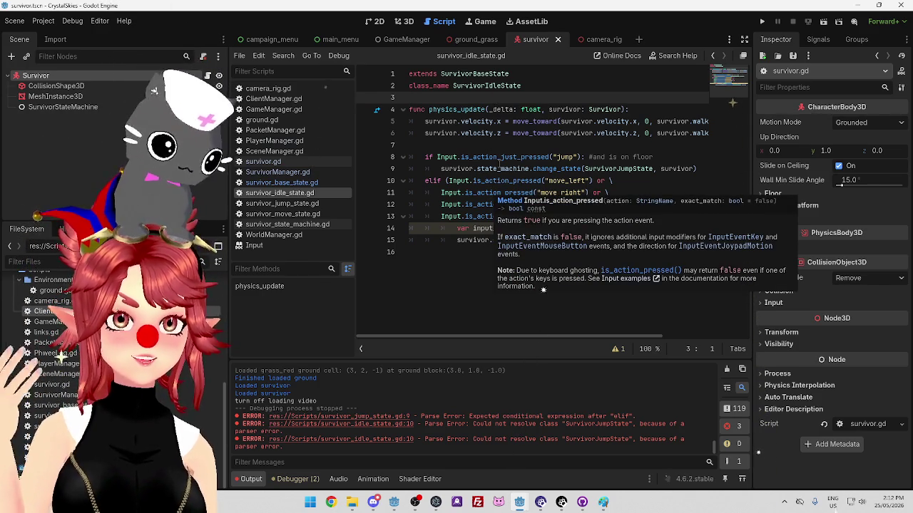
{"action": "left_click", "coordinate": [461, 148]}
{"action": "mouse_move", "coordinate": [466, 135]}
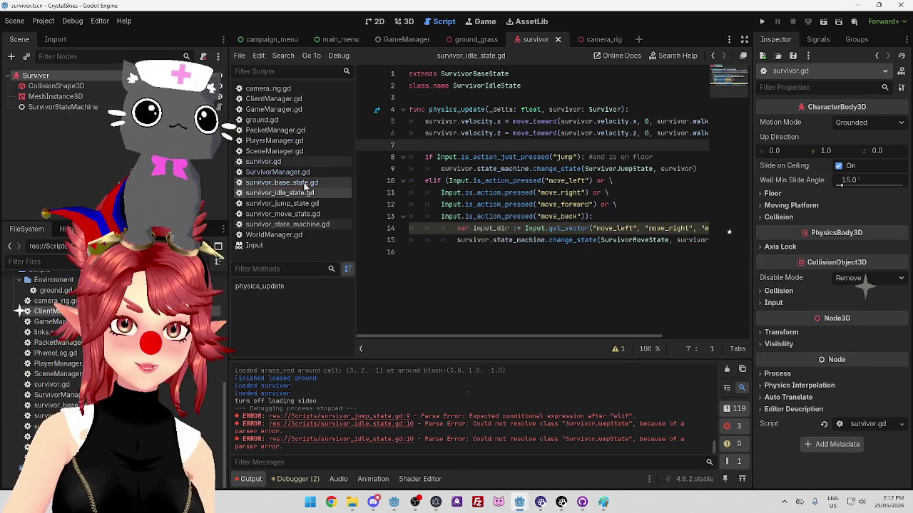
{"action": "left_click", "coordinate": [309, 183]}
{"action": "left_click", "coordinate": [307, 194]}
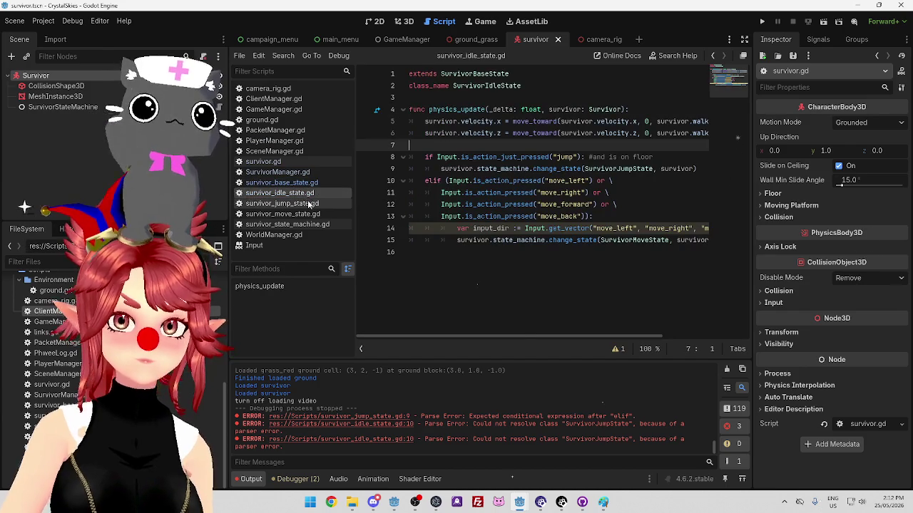
{"action": "mouse_move", "coordinate": [520, 341]}
{"action": "left_mouse_down"}
{"action": "mouse_move", "coordinate": [570, 341]}
{"action": "mouse_move", "coordinate": [471, 341]}
{"action": "left_mouse_up"}
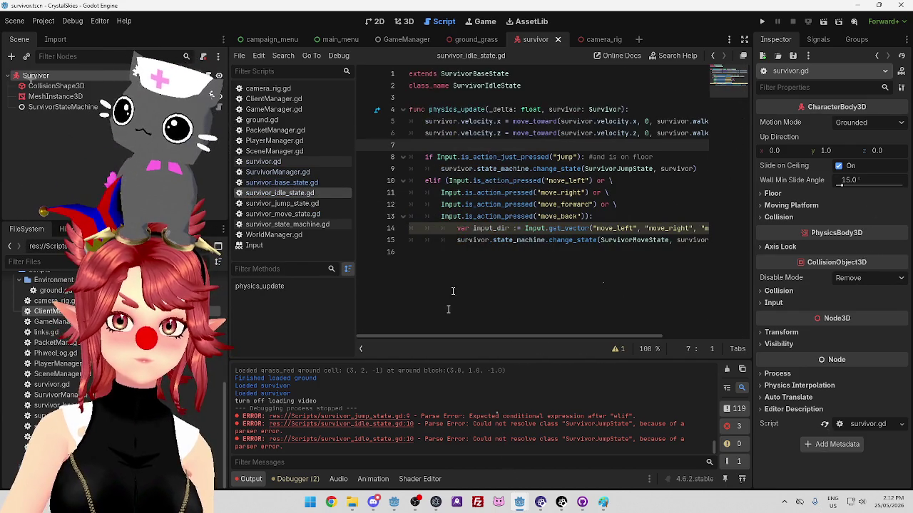
{"action": "left_click", "coordinate": [305, 184]}
{"action": "left_click", "coordinate": [305, 193]}
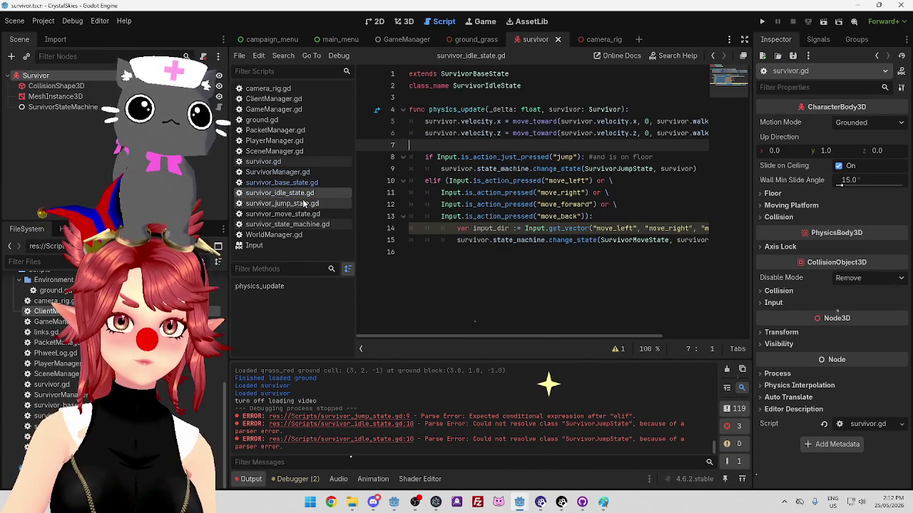
{"action": "mouse_move", "coordinate": [536, 337]}
{"action": "left_mouse_down"}
{"action": "mouse_move", "coordinate": [563, 350]}
{"action": "mouse_move", "coordinate": [518, 340]}
{"action": "left_mouse_up"}
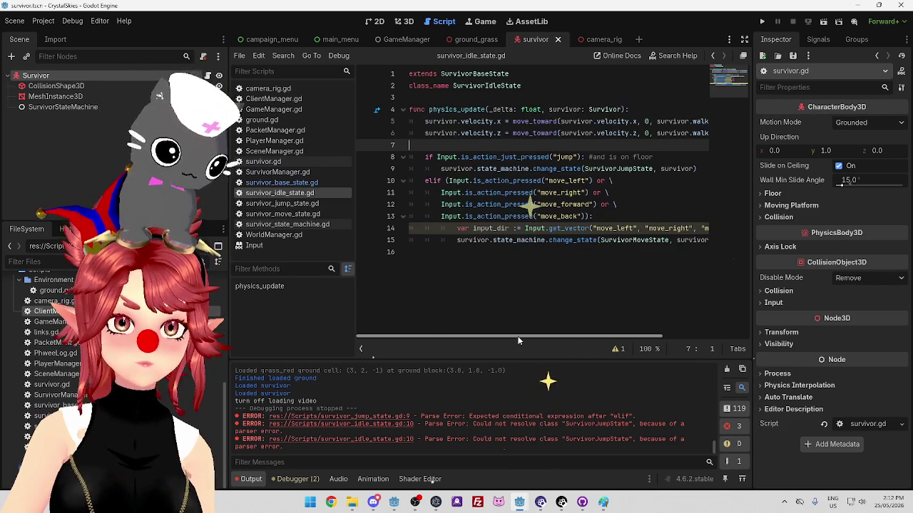
{"action": "left_click", "coordinate": [291, 143]}
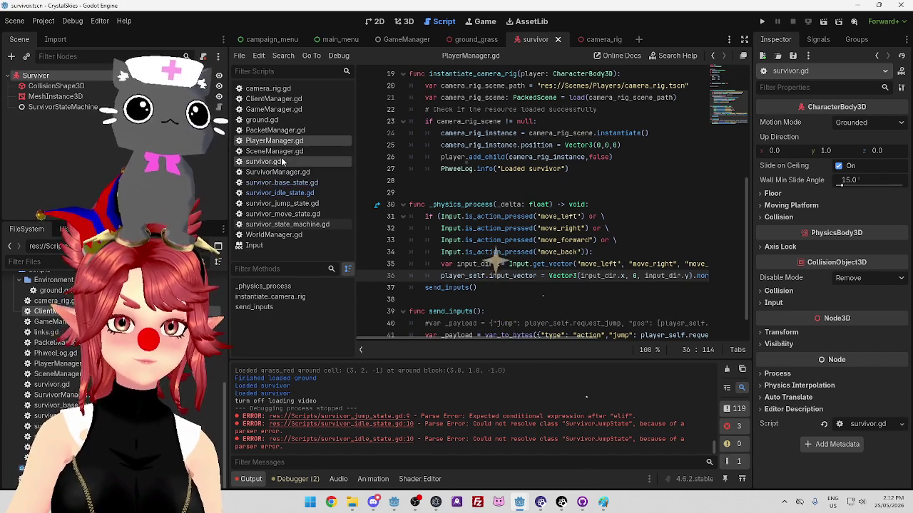
{"action": "left_click", "coordinate": [285, 191]}
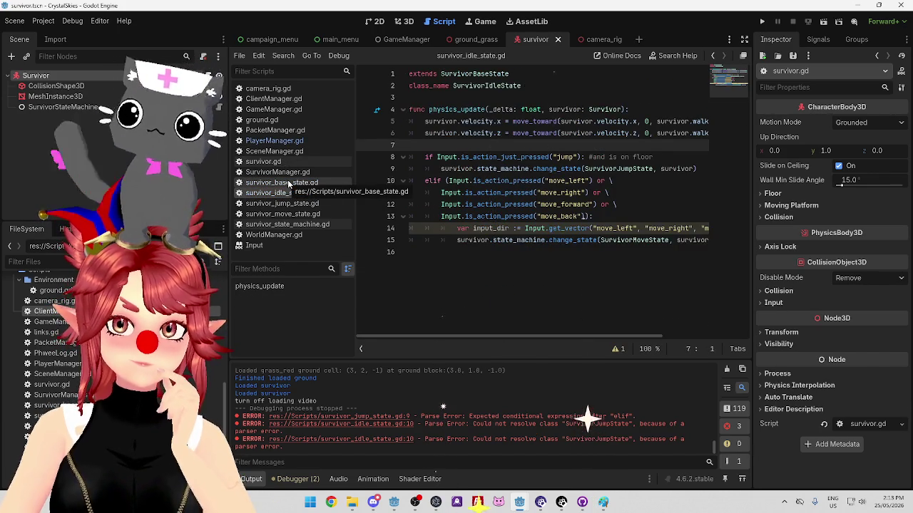
Delete the four is_action_pressed move-key checks on lines 10–13.
{"action": "mouse_move", "coordinate": [446, 180]}
{"action": "left_mouse_down"}
{"action": "mouse_move", "coordinate": [542, 194]}
{"action": "mouse_move", "coordinate": [613, 218]}
{"action": "mouse_move", "coordinate": [743, 232]}
{"action": "left_mouse_up"}
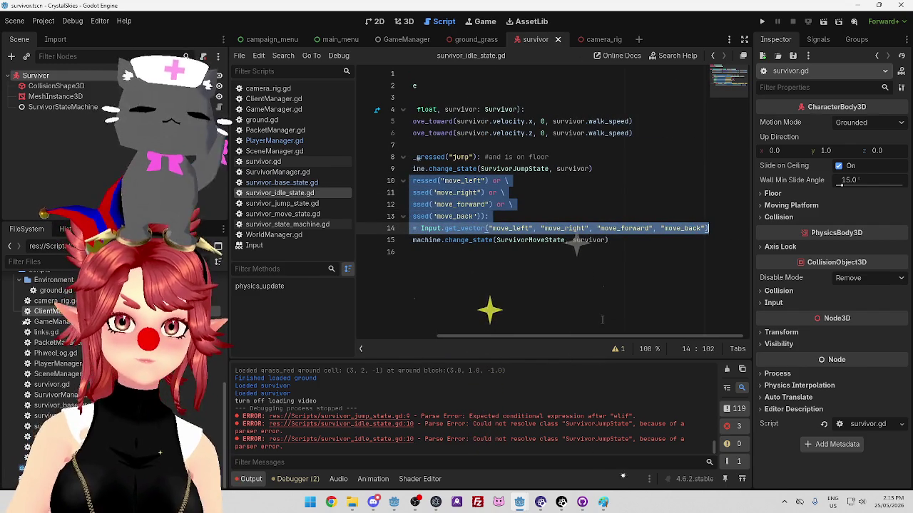
{"action": "scroll", "coordinate": [499, 336], "scroll_direction": "left", "scroll_amount": 5}
{"action": "left_click", "coordinate": [466, 285]}
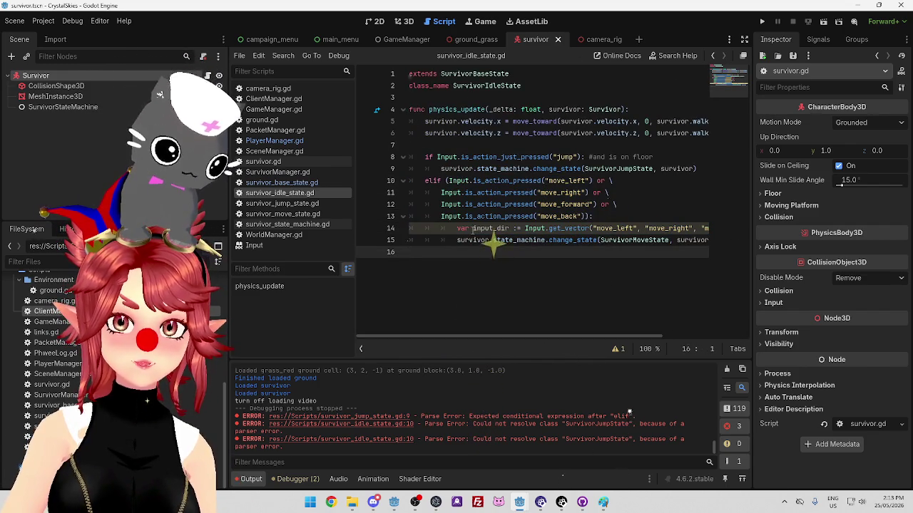
{"action": "mouse_move", "coordinate": [445, 181]}
{"action": "left_mouse_down"}
{"action": "mouse_move", "coordinate": [642, 217]}
{"action": "mouse_move", "coordinate": [472, 228]}
{"action": "left_mouse_up"}
{"action": "key", "text": "BackSpace"}
Rewrite line 10 as 'elif survivor.input_dir != Vector3.ZERO:', dropping the Input.get_vector call.
{"action": "type", "text": "survivor.input_dir :="}
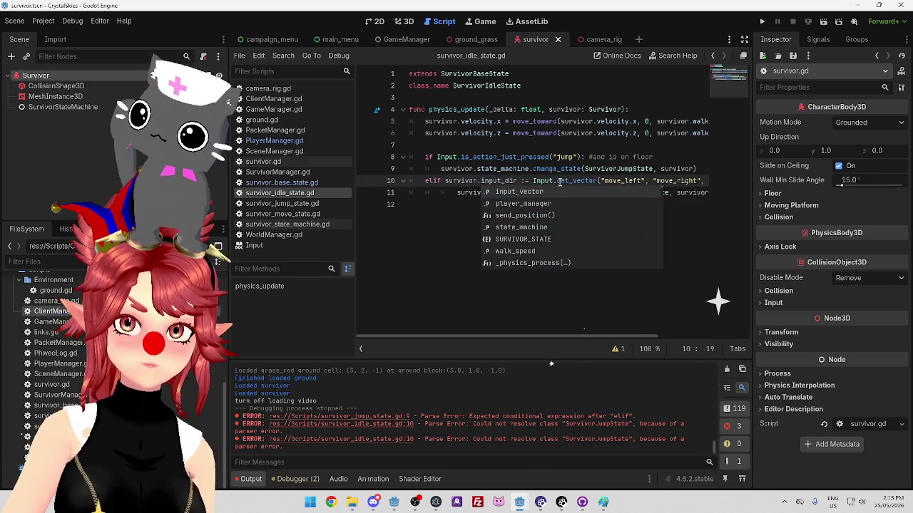
{"action": "left_click", "coordinate": [520, 180]}
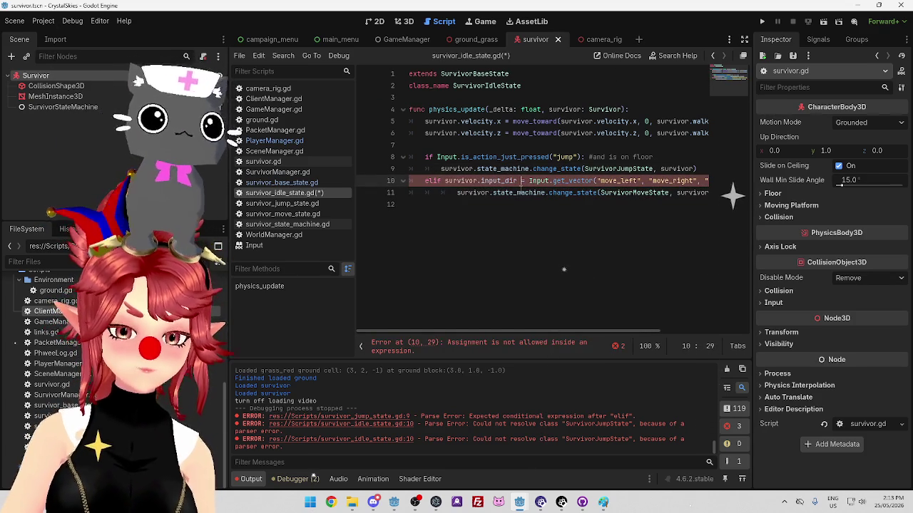
{"action": "type", "text": "="}
{"action": "left_click", "coordinate": [487, 193]}
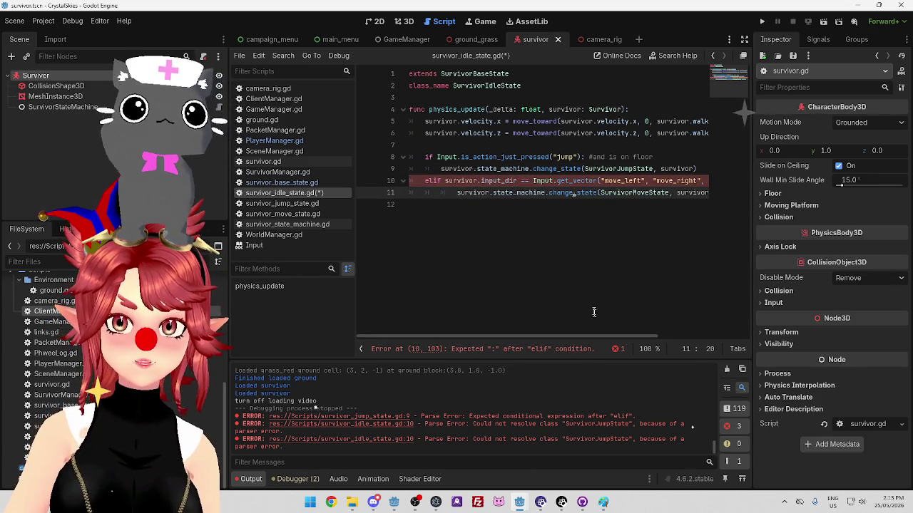
{"action": "left_click_drag", "start_coordinate": [534, 181], "coordinate": [721, 184]}
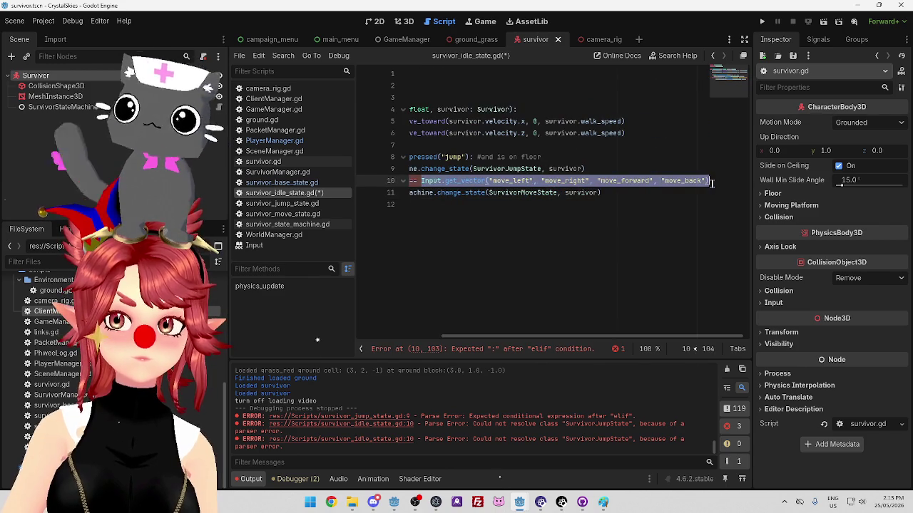
{"action": "key", "text": "BackSpace"}
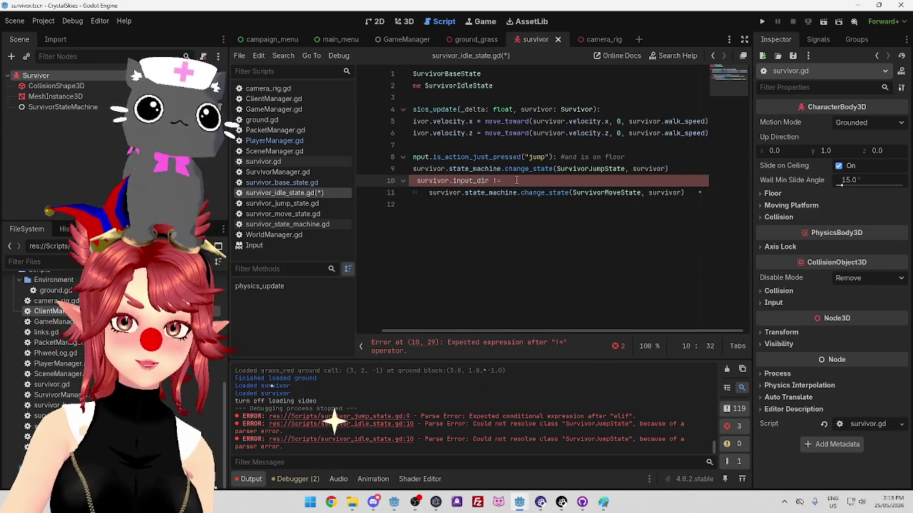
{"action": "type", "text": "Vector3.z"}
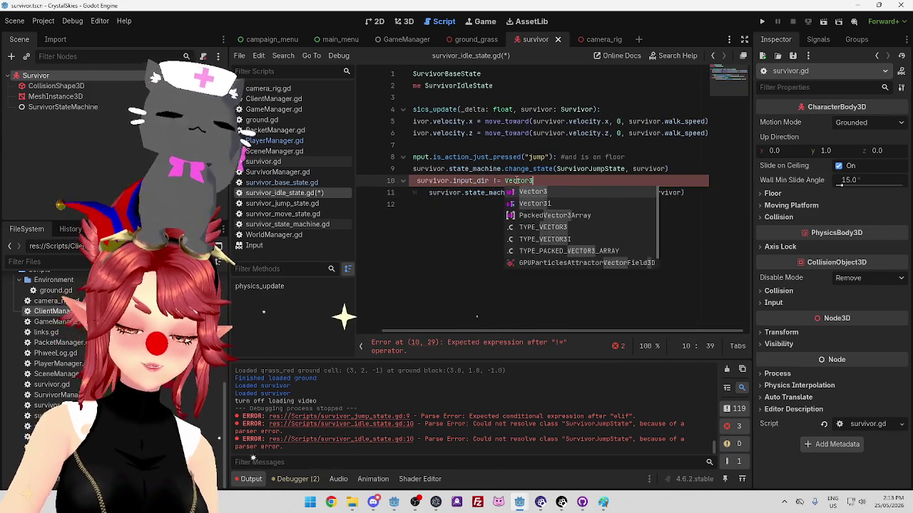
{"action": "key", "text": "Return"}
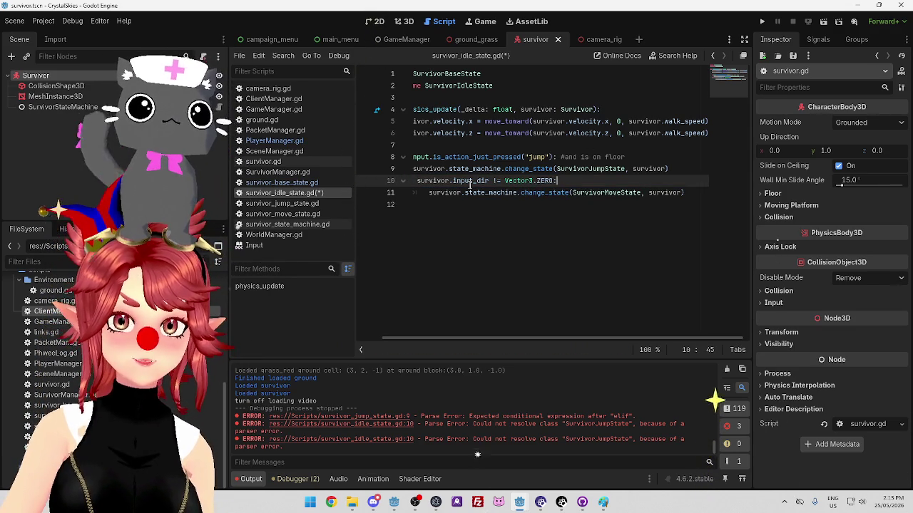
Save survivor_idle_state.gd and select the elif check on lines 10–11.
{"action": "mouse_move", "coordinate": [499, 340]}
{"action": "left_mouse_down"}
{"action": "mouse_move", "coordinate": [475, 340]}
{"action": "mouse_move", "coordinate": [502, 340]}
{"action": "left_mouse_up"}
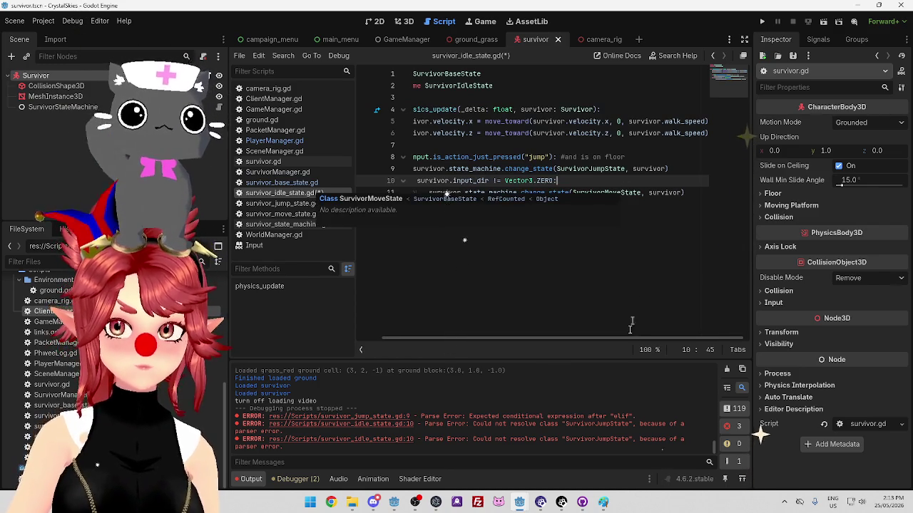
{"action": "left_click_drag", "start_coordinate": [618, 344], "coordinate": [592, 343]}
{"action": "left_click", "coordinate": [520, 157]}
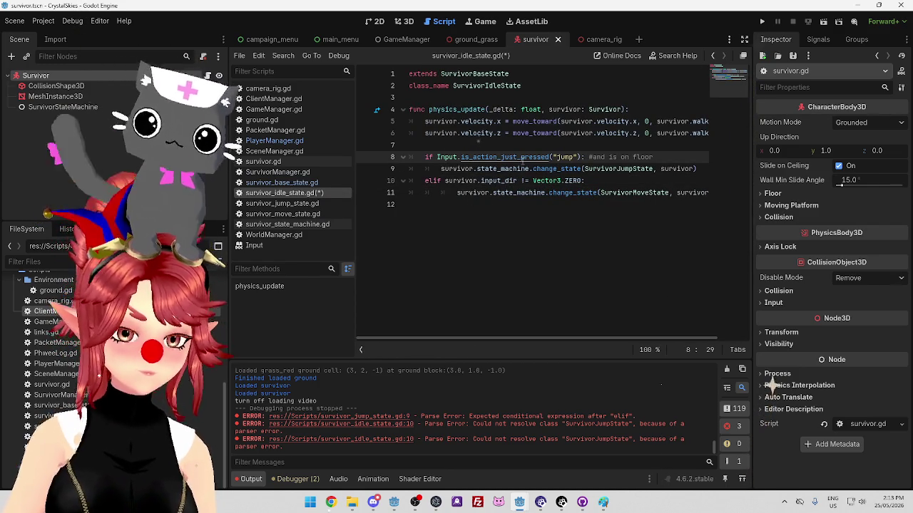
{"action": "key", "text": "ctrl+s"}
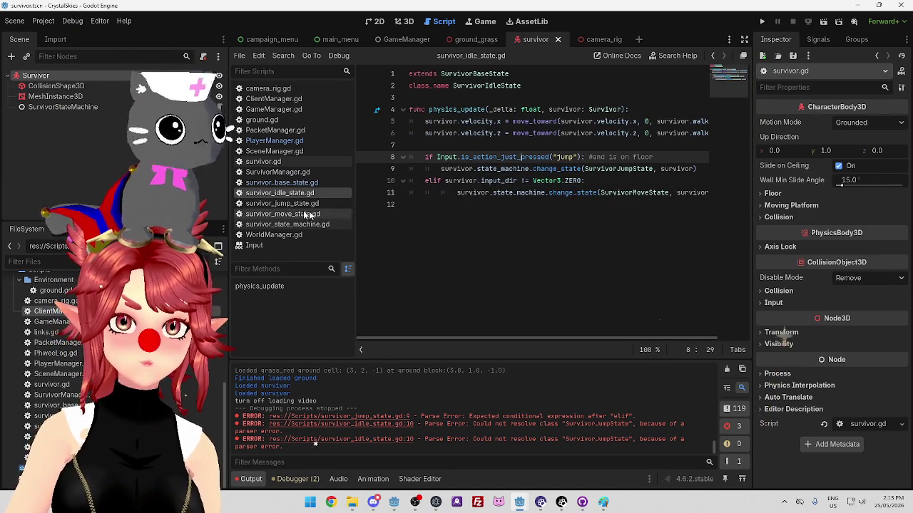
{"action": "left_click_drag", "start_coordinate": [409, 180], "coordinate": [708, 193]}
{"action": "key", "text": "ctrl+c"}
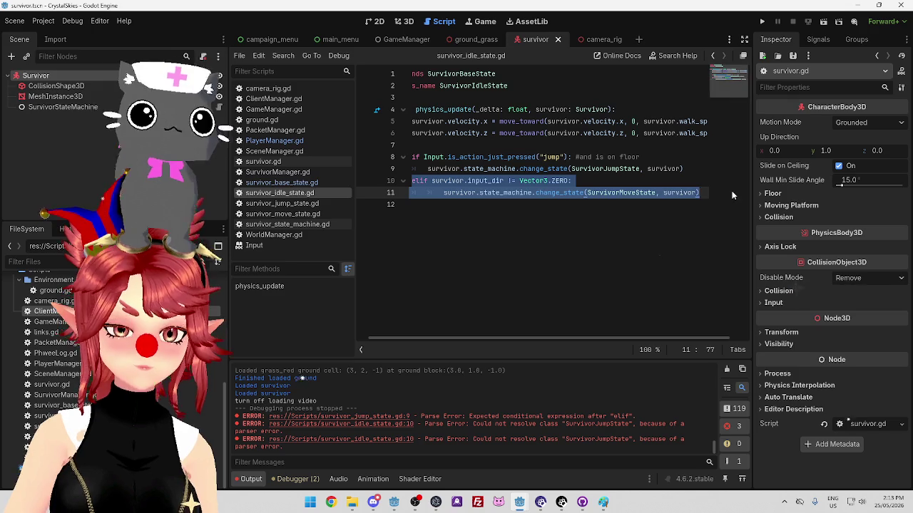
Paste the input_dir check over line 18 of survivor_move_state.gd, changing != to ==.
{"action": "left_click", "coordinate": [292, 214]}
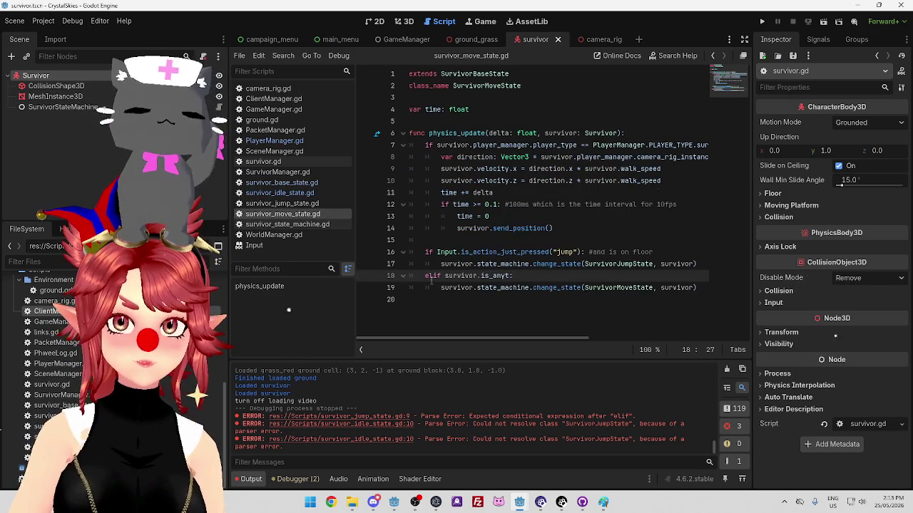
{"action": "left_click_drag", "start_coordinate": [426, 275], "coordinate": [514, 276]}
{"action": "key", "text": "ctrl+v"}
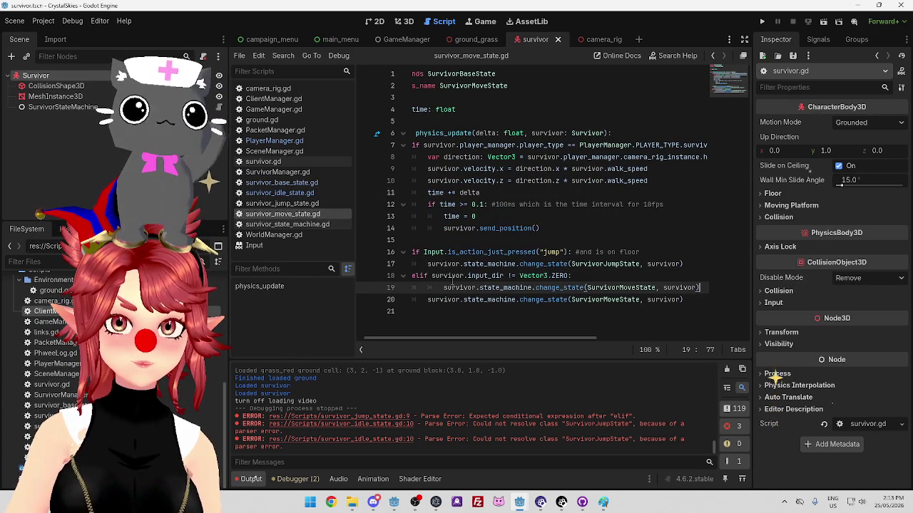
{"action": "left_click", "coordinate": [515, 275]}
{"action": "key", "text": "BackSpace"}
{"action": "type", "text": "="}
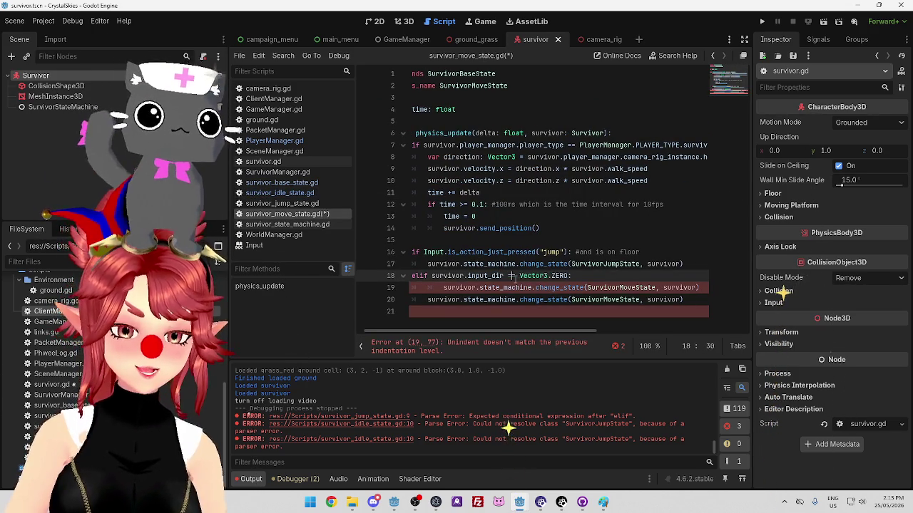
Fix line 19's indent, drop the duplicate, target SurvivorIdleState, save, and switch to the server window.
{"action": "left_click", "coordinate": [567, 288]}
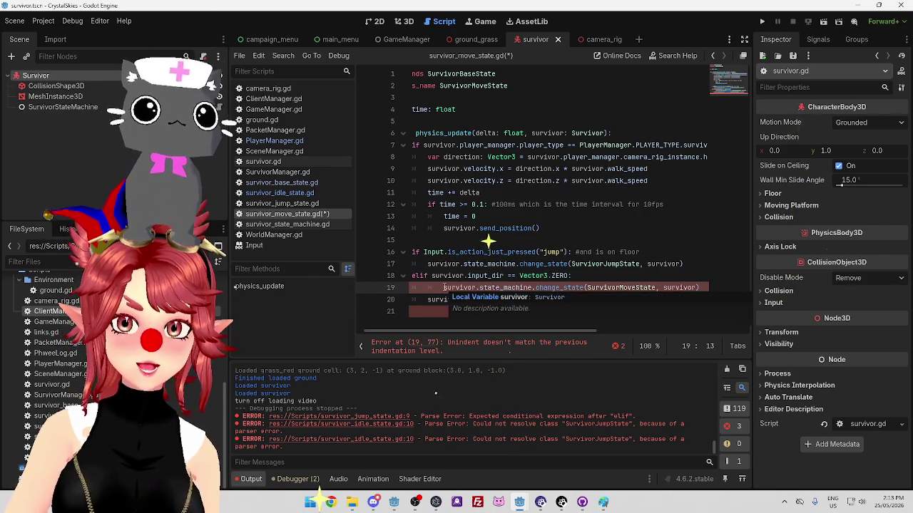
{"action": "key", "text": "BackSpace"}
{"action": "left_click_drag", "start_coordinate": [697, 299], "coordinate": [372, 303]}
{"action": "key", "text": "BackSpace"}
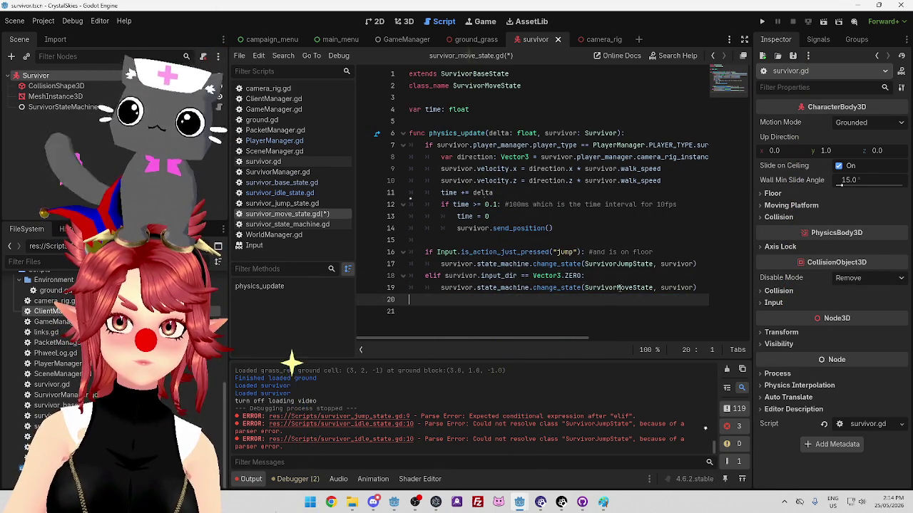
{"action": "left_click", "coordinate": [619, 287]}
{"action": "type", "text": "Idle"}
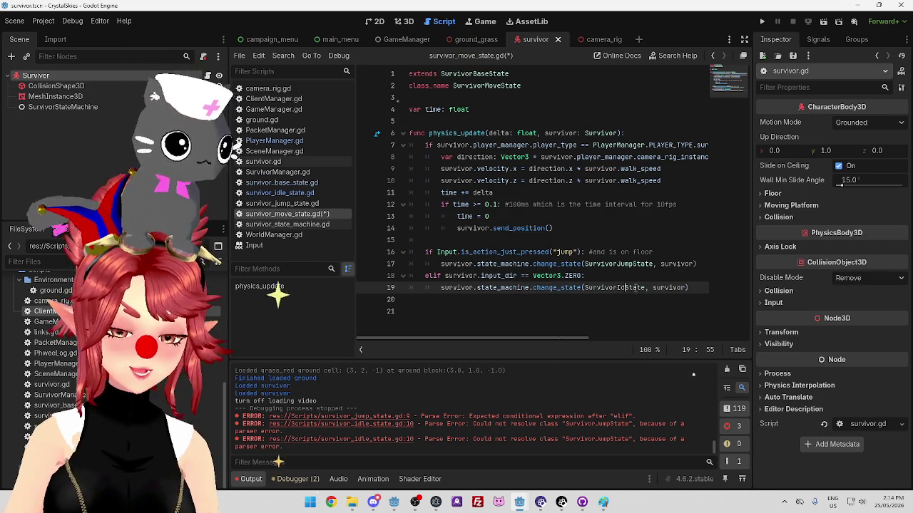
{"action": "left_click", "coordinate": [631, 232]}
{"action": "key", "text": "ctrl+s"}
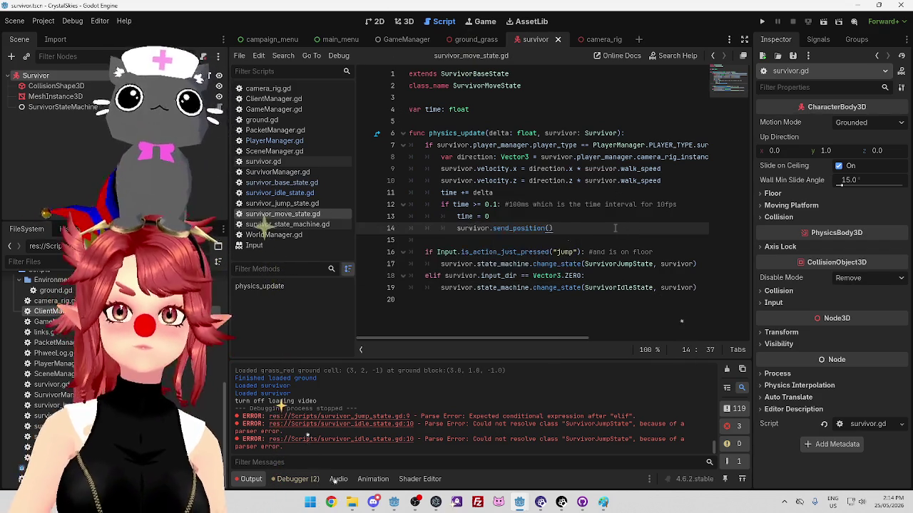
{"action": "mouse_move", "coordinate": [532, 231]}
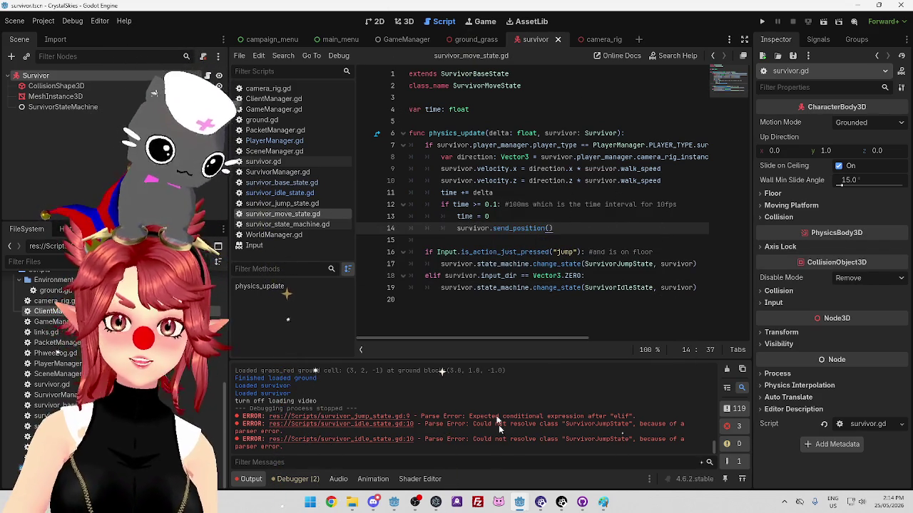
{"action": "left_click", "coordinate": [556, 467]}
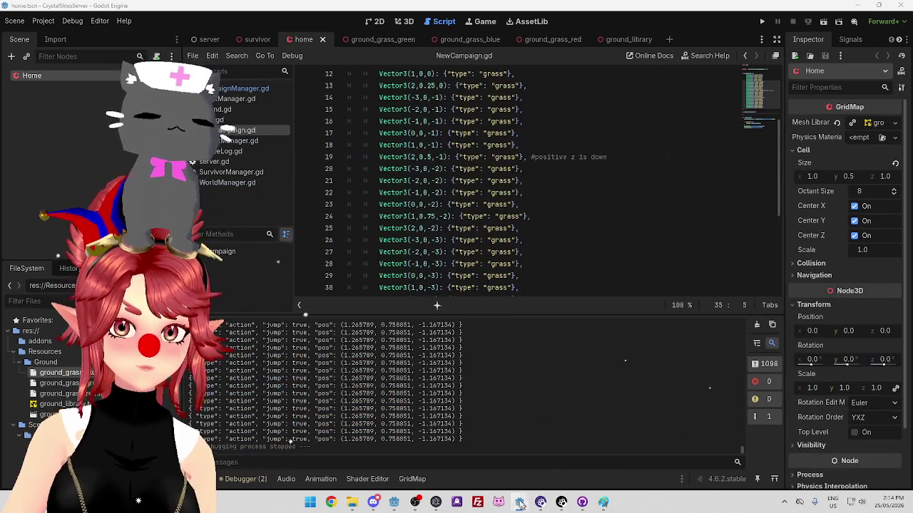
Run the client and server projects and join the survivor lobby.
{"action": "left_click", "coordinate": [520, 505]}
{"action": "left_click", "coordinate": [762, 22]}
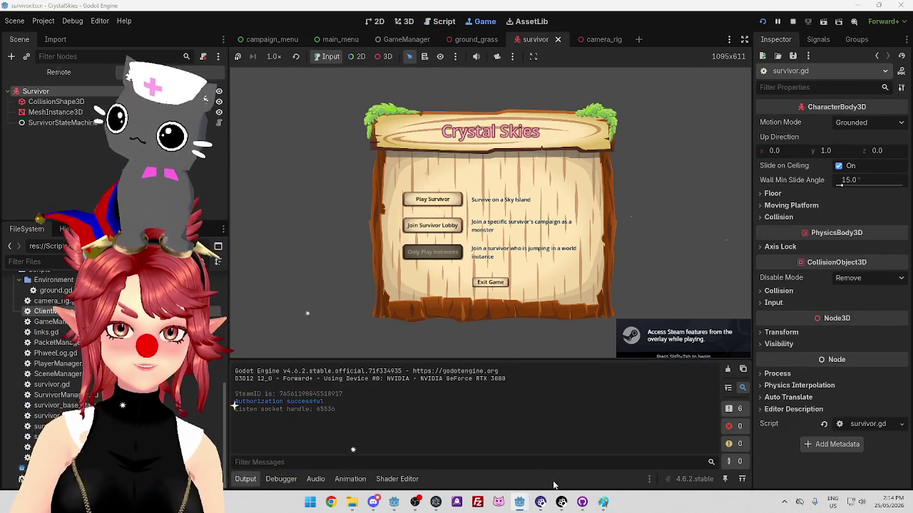
{"action": "left_click", "coordinate": [438, 223]}
{"action": "mouse_move", "coordinate": [520, 504]}
{"action": "left_click", "coordinate": [563, 450]}
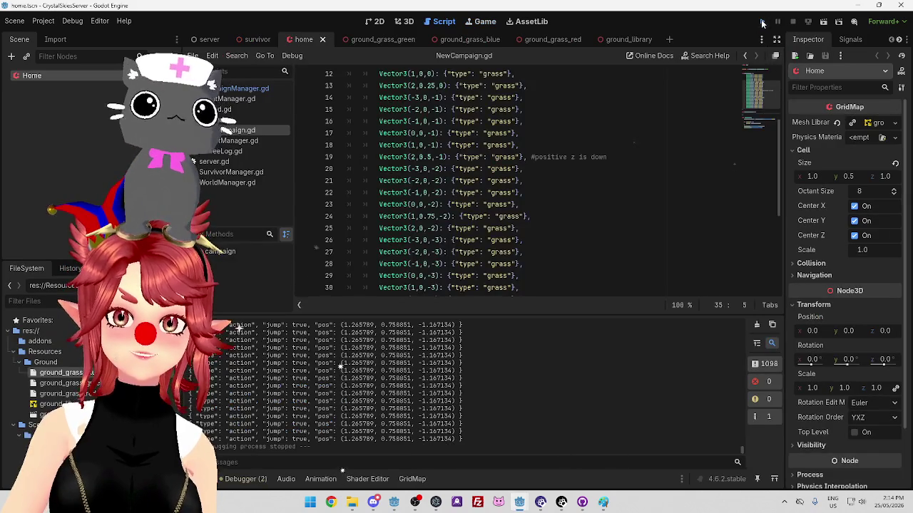
{"action": "left_click", "coordinate": [762, 21]}
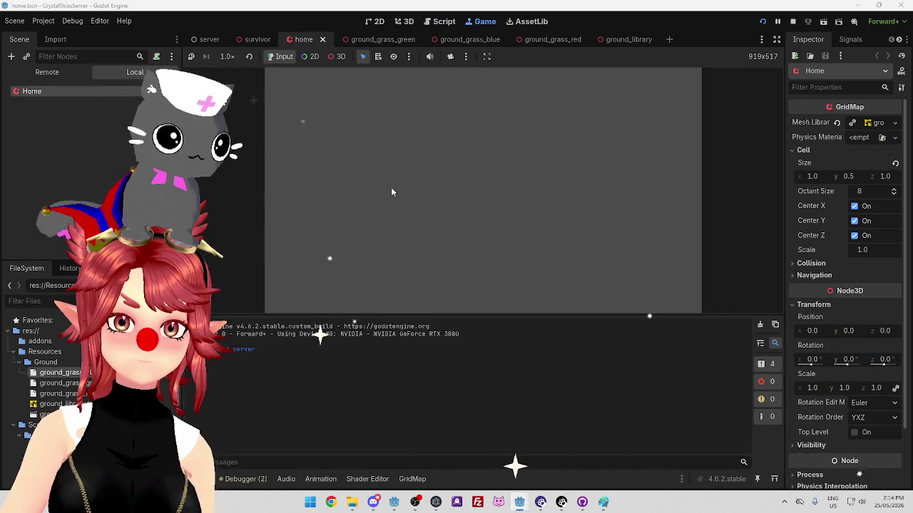
Stop the client after the request_jump error and comment out send_inputs() on PlayerManager.gd line 37.
{"action": "mouse_move", "coordinate": [519, 502]}
{"action": "left_click", "coordinate": [490, 457]}
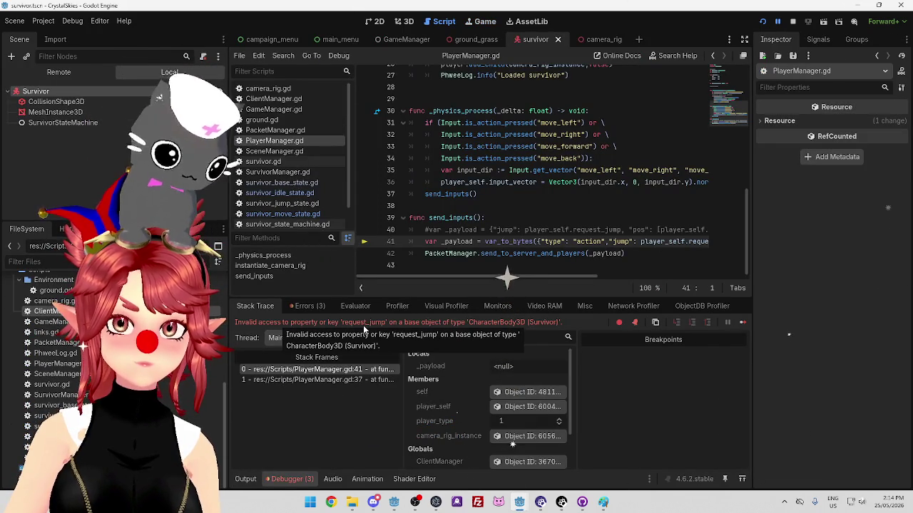
{"action": "key", "text": "F8"}
{"action": "mouse_move", "coordinate": [519, 502]}
{"action": "left_click", "coordinate": [563, 479]}
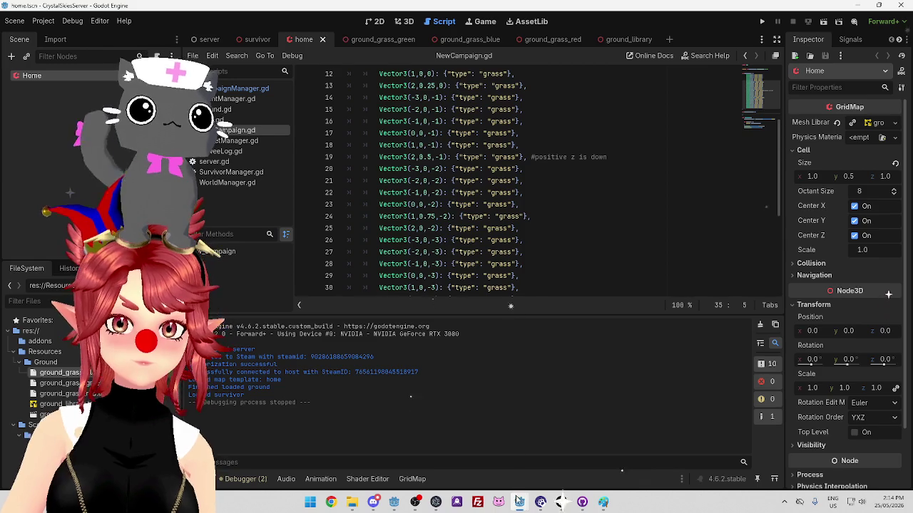
{"action": "left_click", "coordinate": [563, 453]}
{"action": "left_click", "coordinate": [425, 194]}
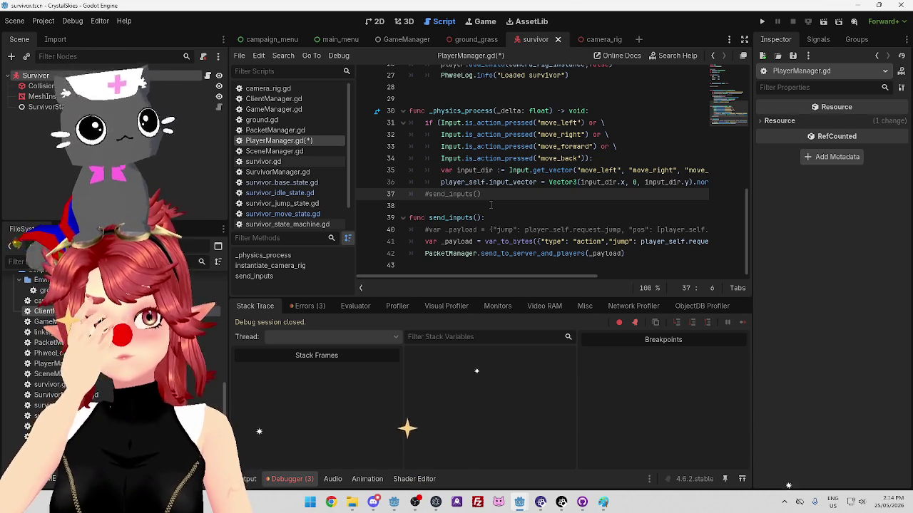
Save PlayerManager.gd and rerun both the client and server projects.
{"action": "key", "text": "ctrl+s"}
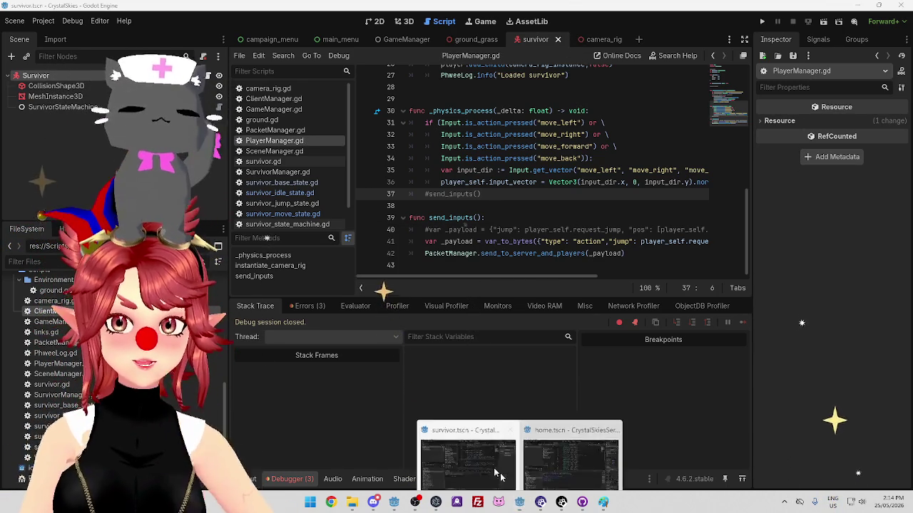
{"action": "left_click", "coordinate": [762, 22]}
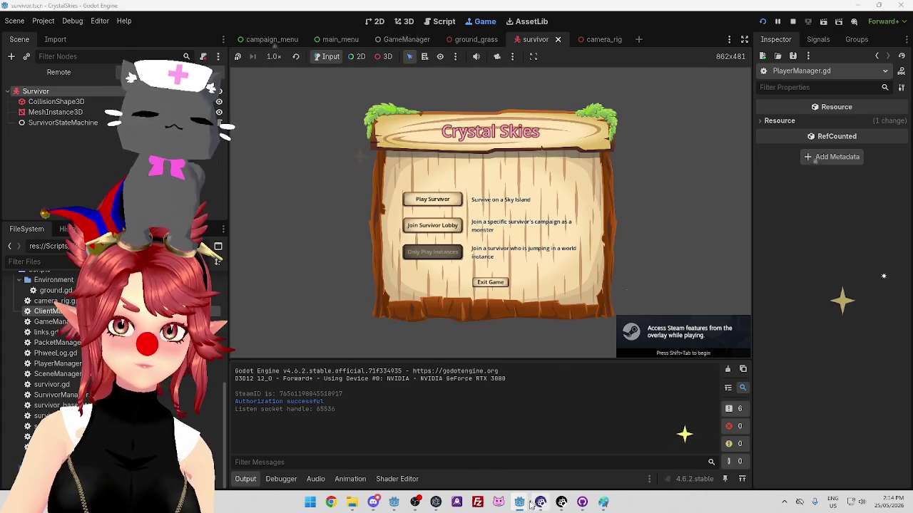
{"action": "mouse_move", "coordinate": [519, 501]}
{"action": "left_click", "coordinate": [571, 460]}
{"action": "left_click", "coordinate": [761, 23]}
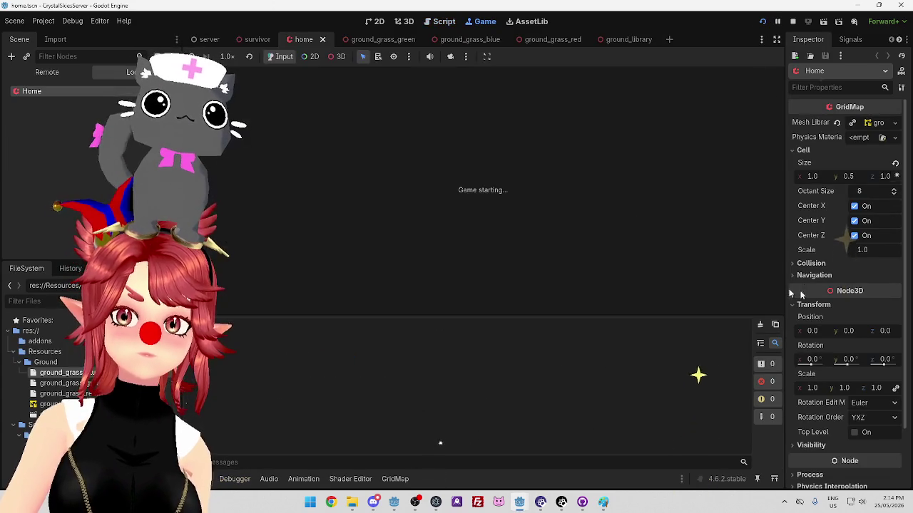
{"action": "mouse_move", "coordinate": [519, 499]}
{"action": "left_click", "coordinate": [502, 486]}
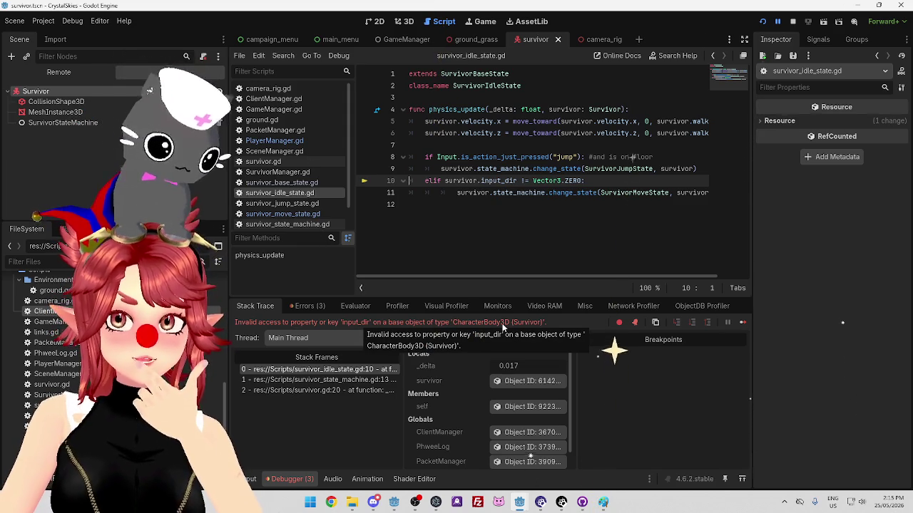
Check the input_vector variable in survivor.gd, stop the client, and bring up the server window.
{"action": "left_click", "coordinate": [299, 162]}
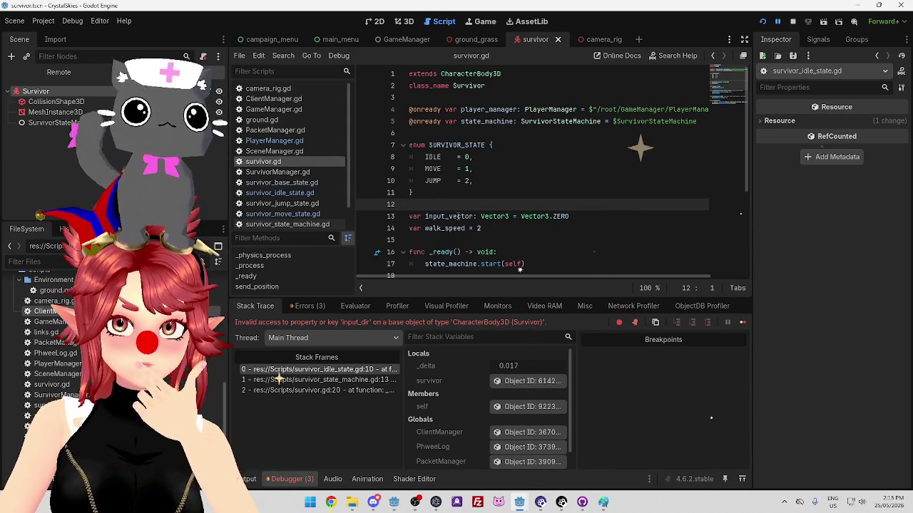
{"action": "scroll", "coordinate": [516, 201], "scroll_direction": "down", "scroll_amount": 4}
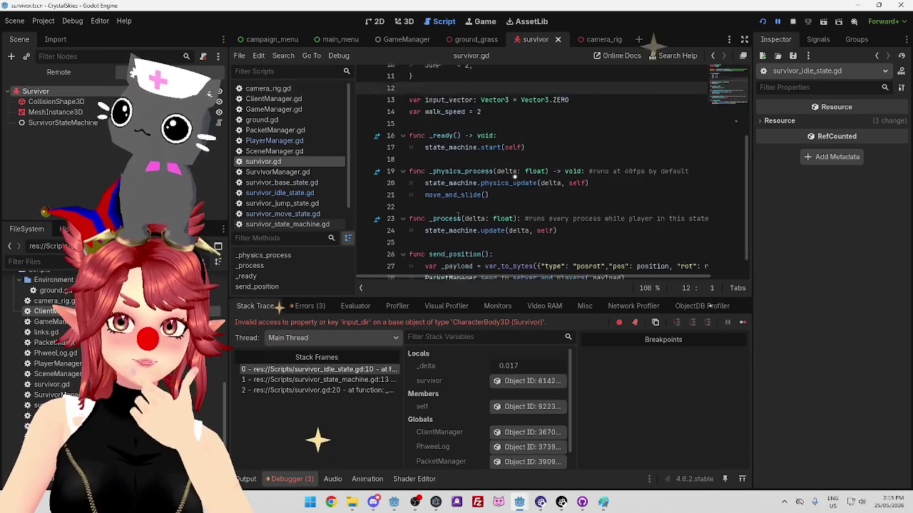
{"action": "scroll", "coordinate": [588, 225], "scroll_direction": "up", "scroll_amount": 4}
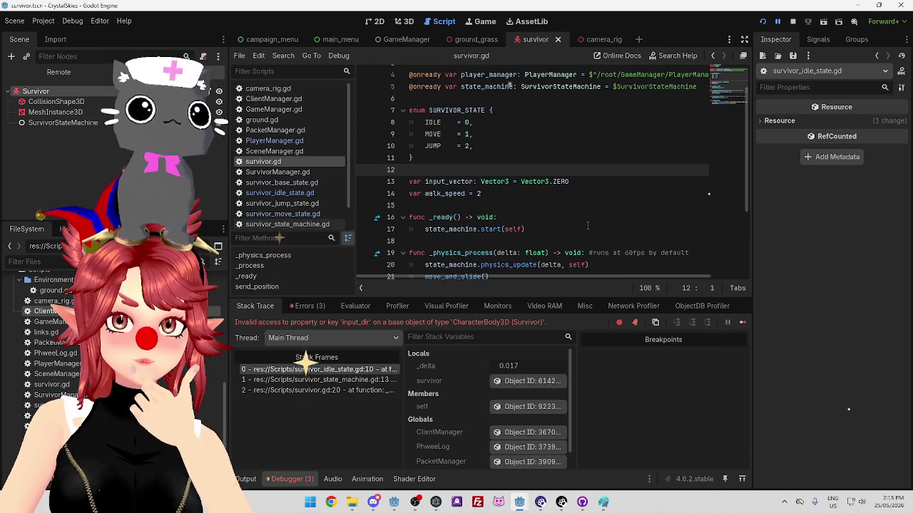
{"action": "scroll", "coordinate": [460, 197], "scroll_direction": "up", "scroll_amount": 1}
{"action": "scroll", "coordinate": [460, 196], "scroll_direction": "down", "scroll_amount": 1}
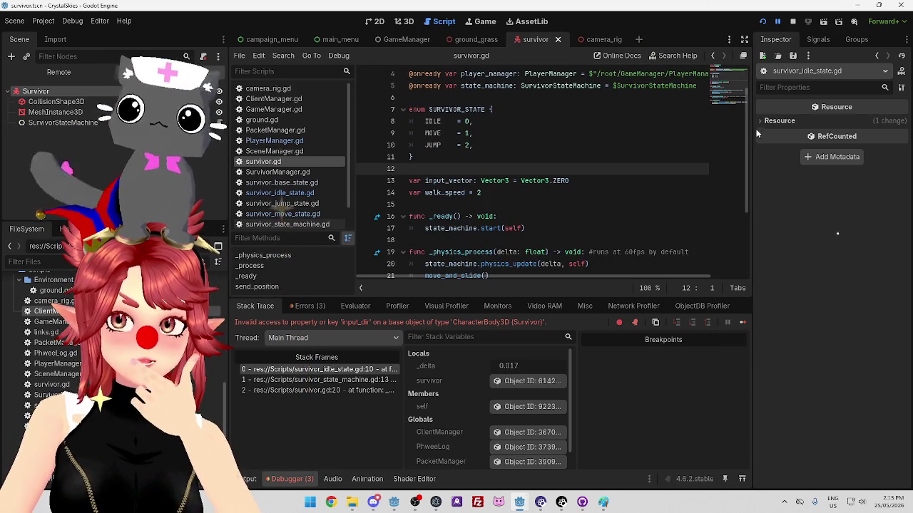
{"action": "key", "text": "F8"}
{"action": "left_click", "coordinate": [519, 502]}
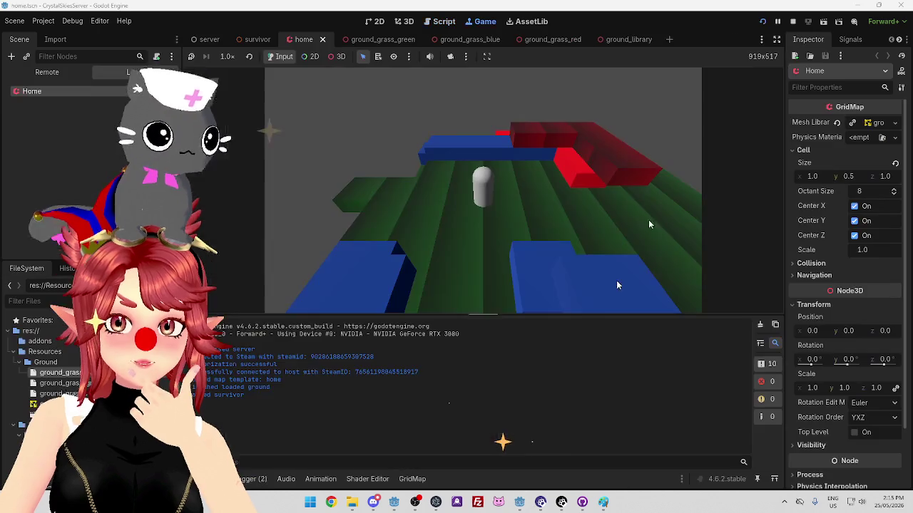
Stop the server's game and open the client's player script at the input_direction code.
{"action": "left_click", "coordinate": [778, 22]}
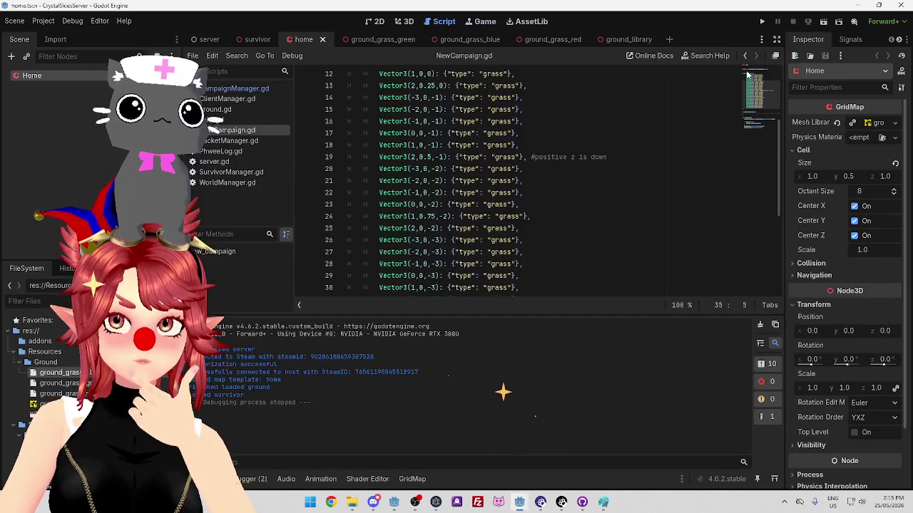
{"action": "left_click", "coordinate": [393, 502]}
{"action": "left_click", "coordinate": [583, 236]}
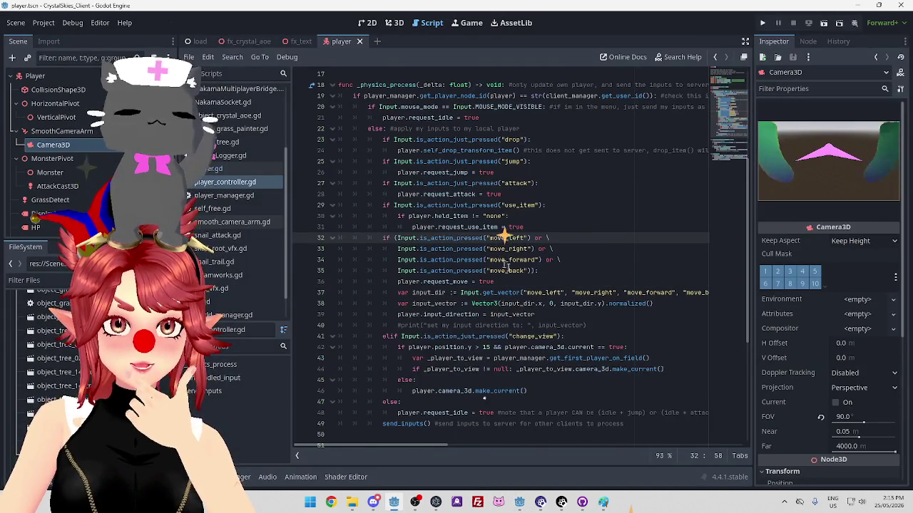
{"action": "scroll", "coordinate": [499, 263], "scroll_direction": "down", "scroll_amount": 1}
{"action": "left_click", "coordinate": [410, 281]}
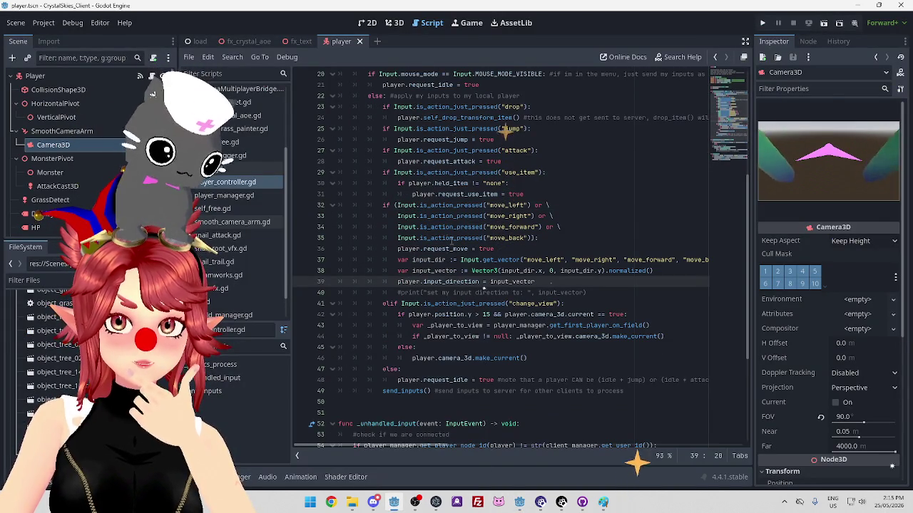
Inspect how lines 37–39 build input_vector from input_dir, then return to the survivor project.
{"action": "left_click_drag", "start_coordinate": [412, 259], "coordinate": [454, 259]}
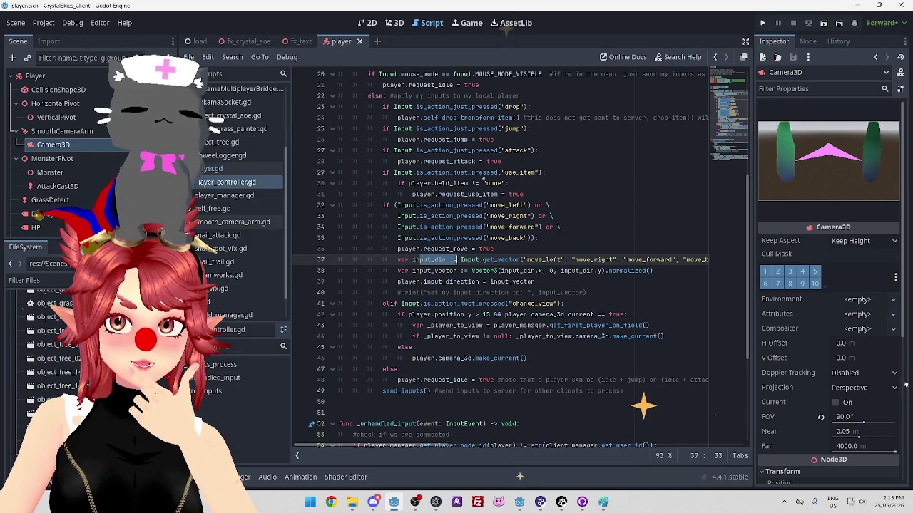
{"action": "left_click", "coordinate": [460, 260]}
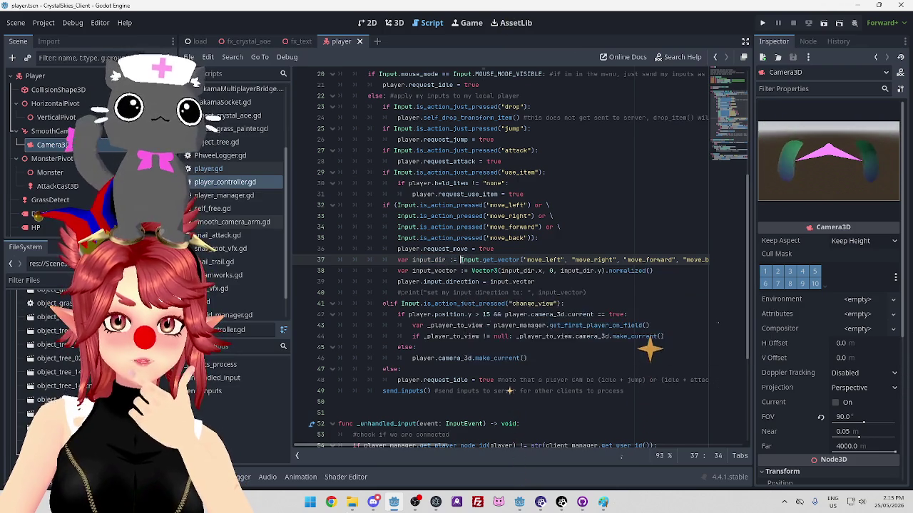
{"action": "mouse_move", "coordinate": [428, 271]}
{"action": "left_mouse_down"}
{"action": "mouse_move", "coordinate": [455, 271]}
{"action": "mouse_move", "coordinate": [413, 259]}
{"action": "left_mouse_up"}
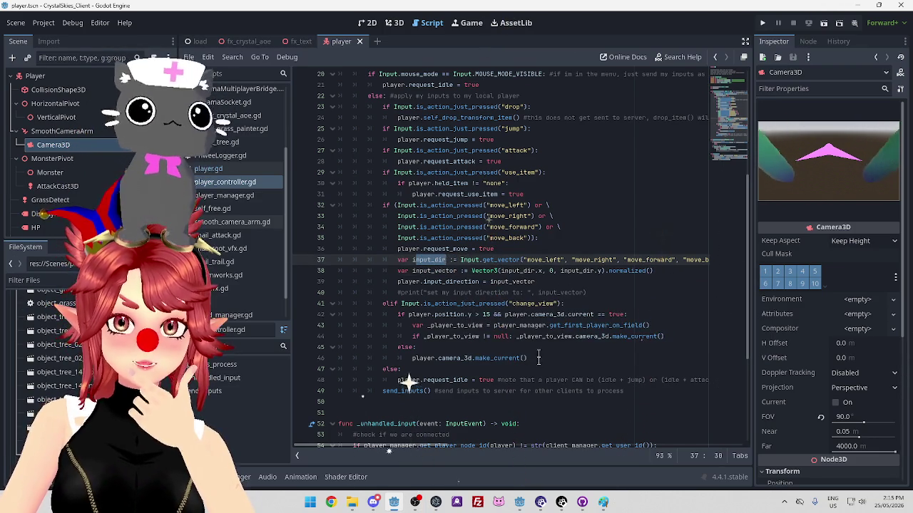
{"action": "scroll", "coordinate": [456, 446], "scroll_direction": "right", "scroll_amount": 3}
{"action": "scroll", "coordinate": [473, 446], "scroll_direction": "left", "scroll_amount": 3}
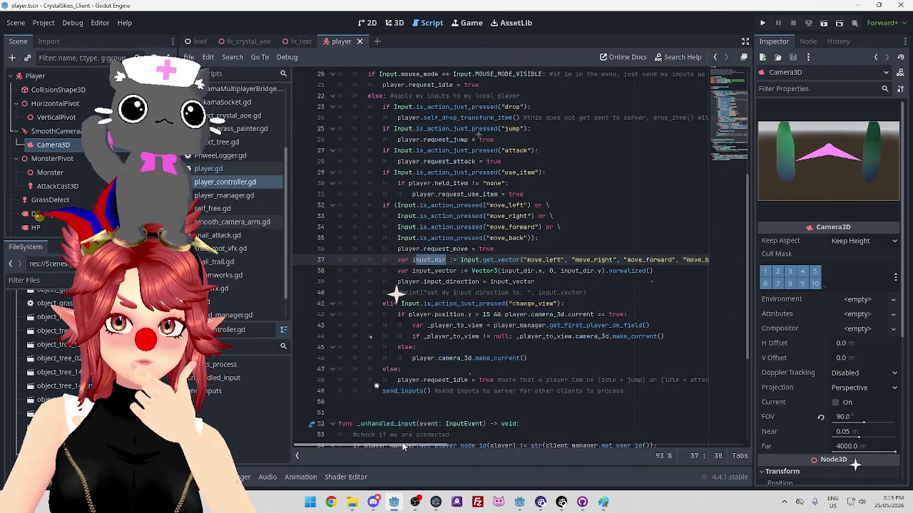
{"action": "left_click_drag", "start_coordinate": [412, 271], "coordinate": [434, 271]}
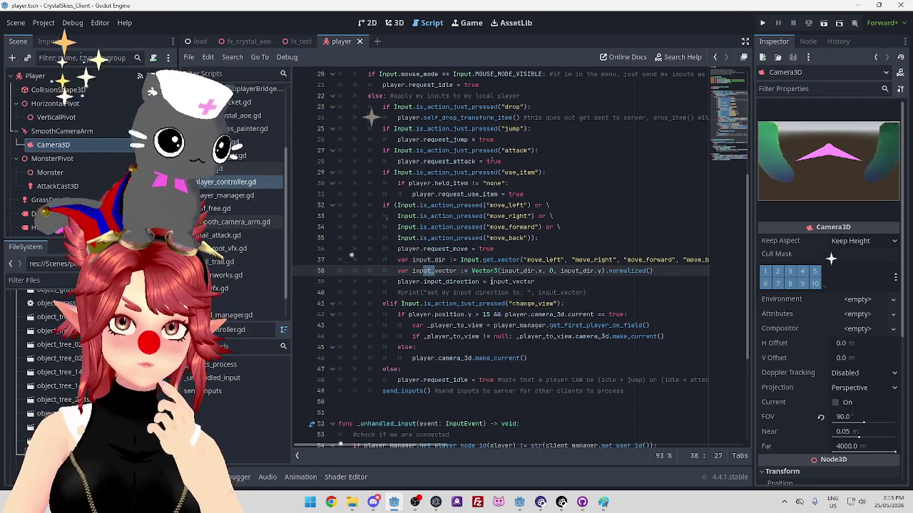
{"action": "double_click", "coordinate": [507, 282]}
{"action": "mouse_move", "coordinate": [523, 507]}
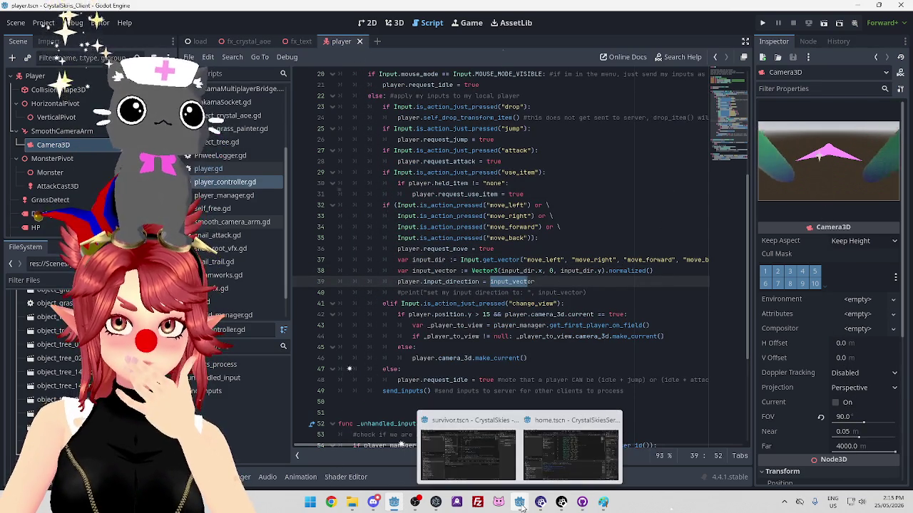
{"action": "left_click", "coordinate": [467, 456]}
Place the caret in survivor.gd beside the input_vector and walk_speed declarations.
{"action": "left_click", "coordinate": [460, 203]}
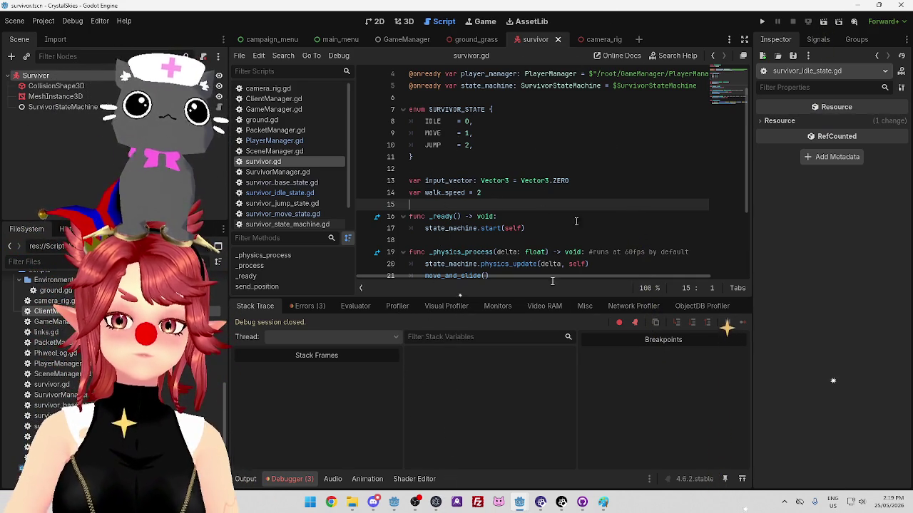
Browse survivor.gd down through the send_position function lines.
{"action": "scroll", "coordinate": [545, 199], "scroll_direction": "down", "scroll_amount": 1}
{"action": "left_click", "coordinate": [464, 129]}
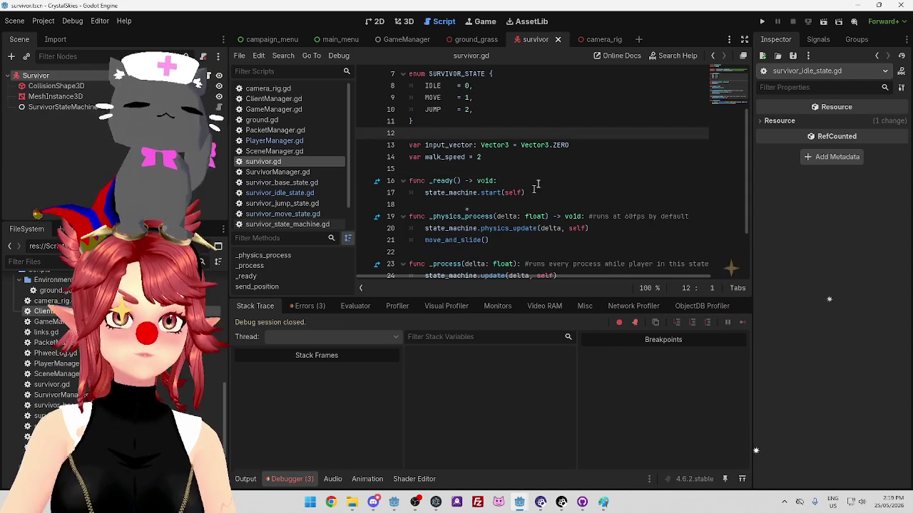
{"action": "scroll", "coordinate": [528, 198], "scroll_direction": "down", "scroll_amount": 2}
{"action": "left_click", "coordinate": [610, 241]}
{"action": "left_click", "coordinate": [656, 252]}
{"action": "left_click", "coordinate": [562, 214]}
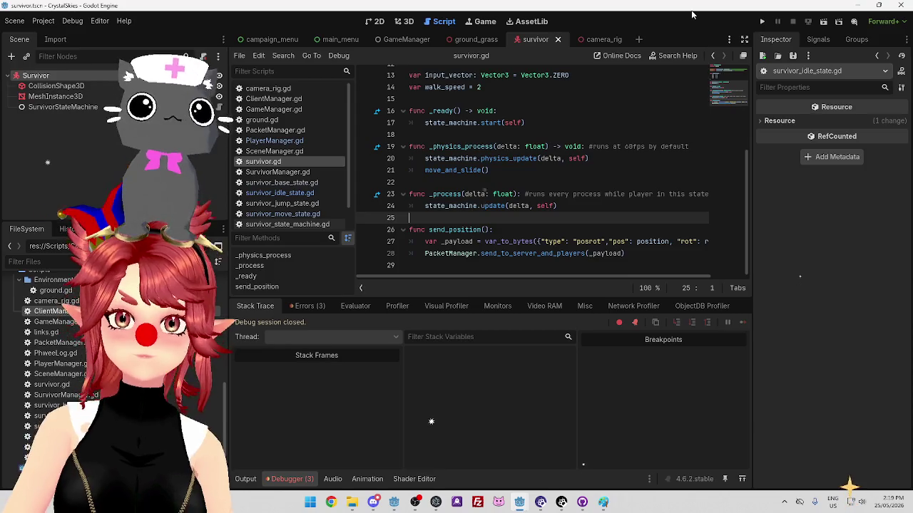
Show the debugger's Errors (3) list and open survivor_idle_state.gd where input_dir fails.
{"action": "mouse_move", "coordinate": [519, 506]}
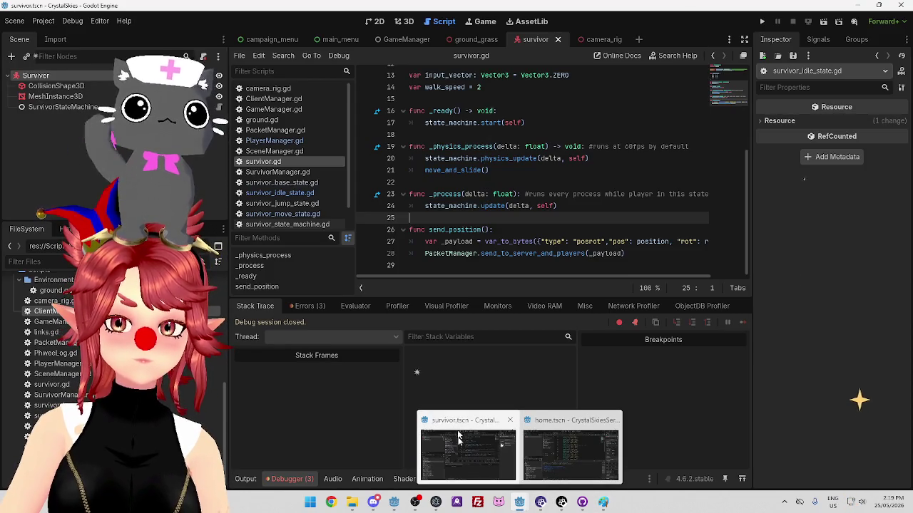
{"action": "mouse_move", "coordinate": [573, 434]}
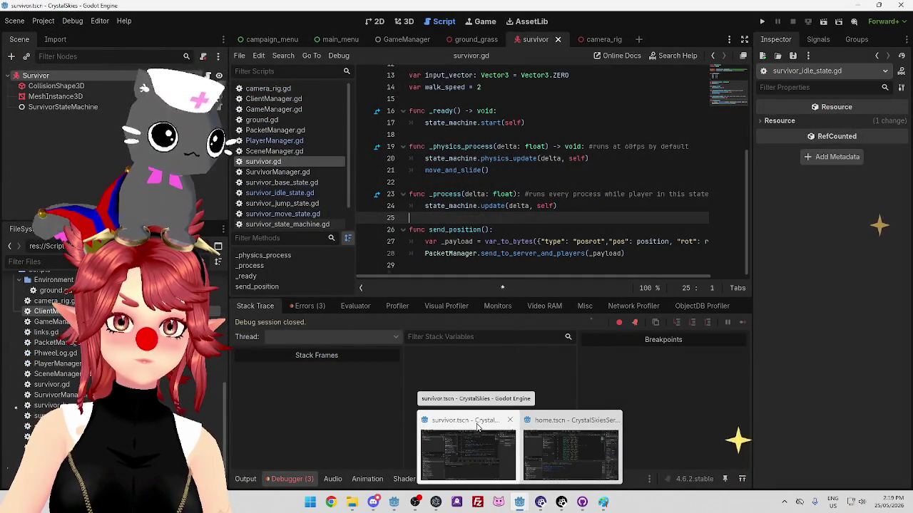
{"action": "left_click", "coordinate": [478, 426]}
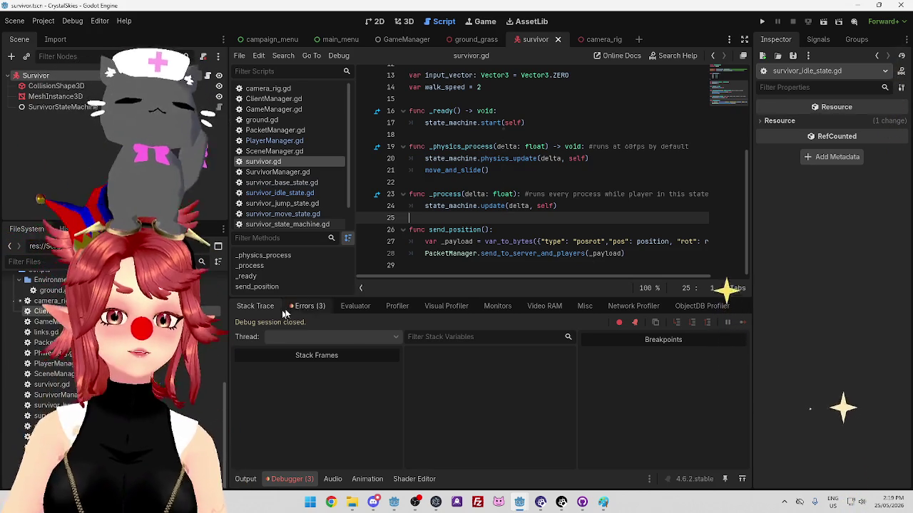
{"action": "left_click", "coordinate": [306, 306]}
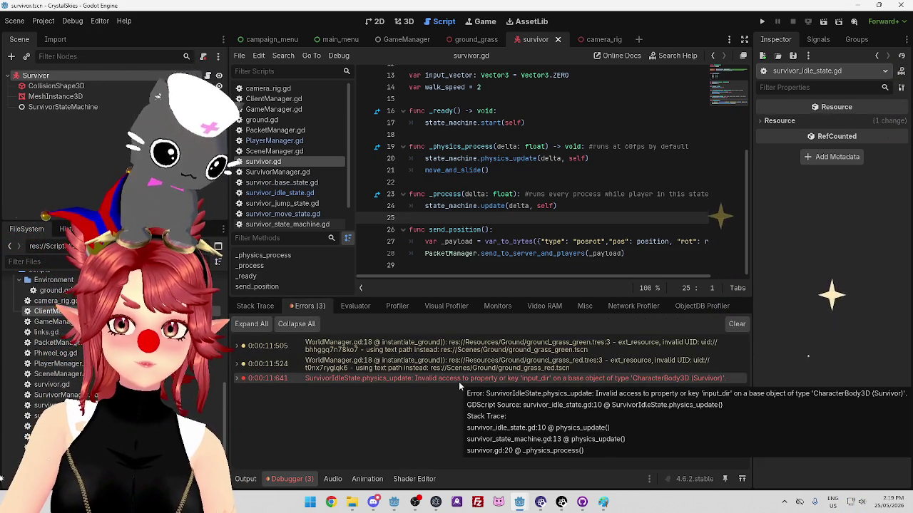
{"action": "left_click", "coordinate": [289, 193]}
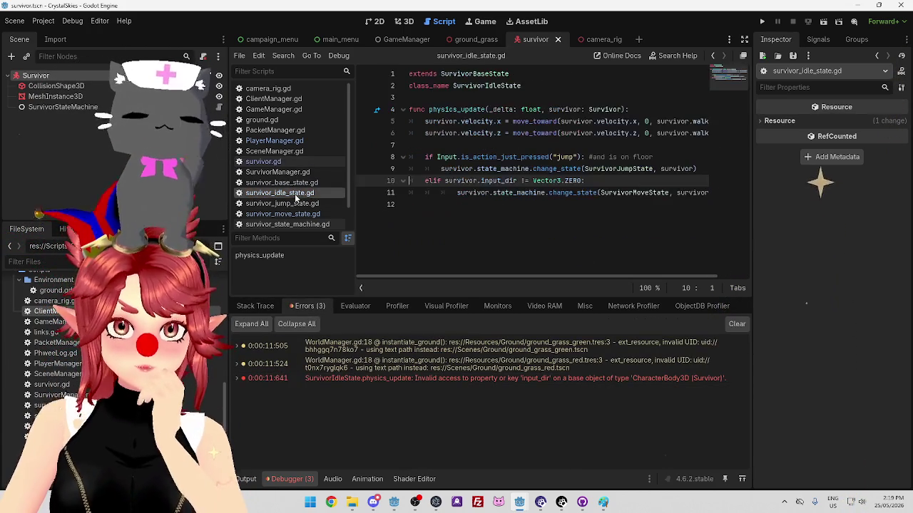
Compare with PlayerManager.gd and survivor.gd, then change input_dir to input_vector in the idle state.
{"action": "left_click", "coordinate": [292, 142]}
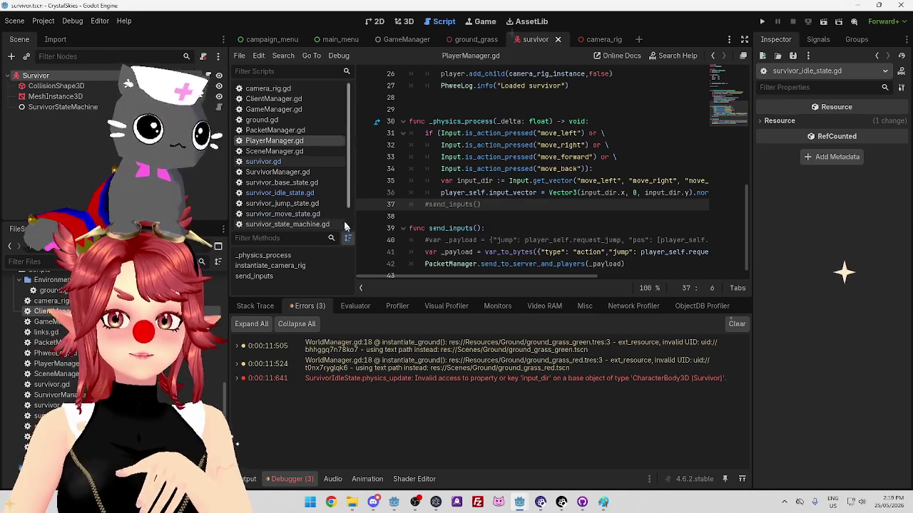
{"action": "left_click", "coordinate": [306, 193]}
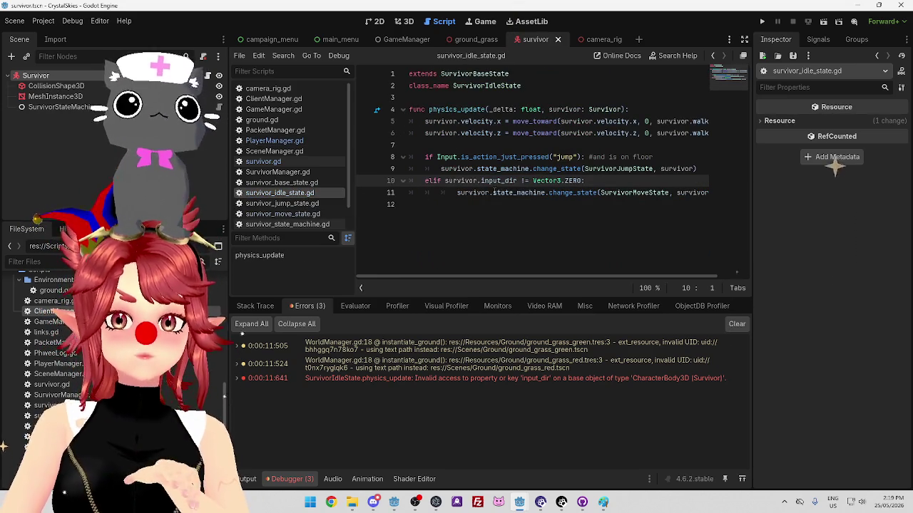
{"action": "left_click", "coordinate": [504, 183], "text": "ctrl"}
{"action": "scroll", "coordinate": [466, 204], "scroll_direction": "up", "scroll_amount": 4}
{"action": "left_click", "coordinate": [289, 193]}
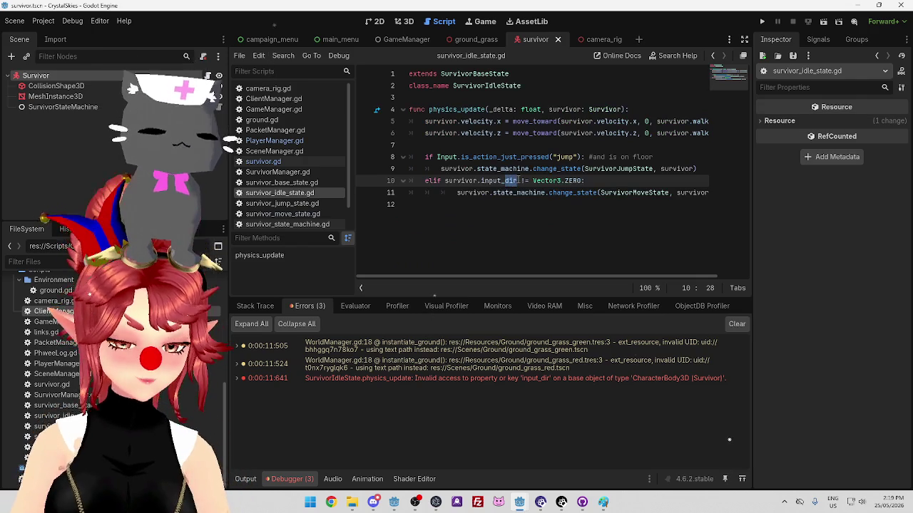
{"action": "type", "text": "vector"}
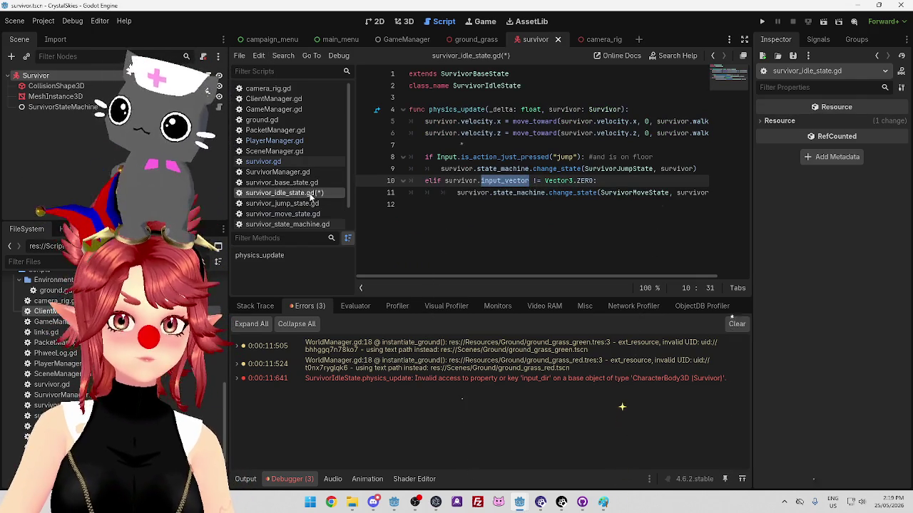
Replace input_dir with input_vector on line 18 of survivor_move_state.gd, save, and run the client.
{"action": "left_click", "coordinate": [309, 204]}
{"action": "left_click", "coordinate": [308, 214]}
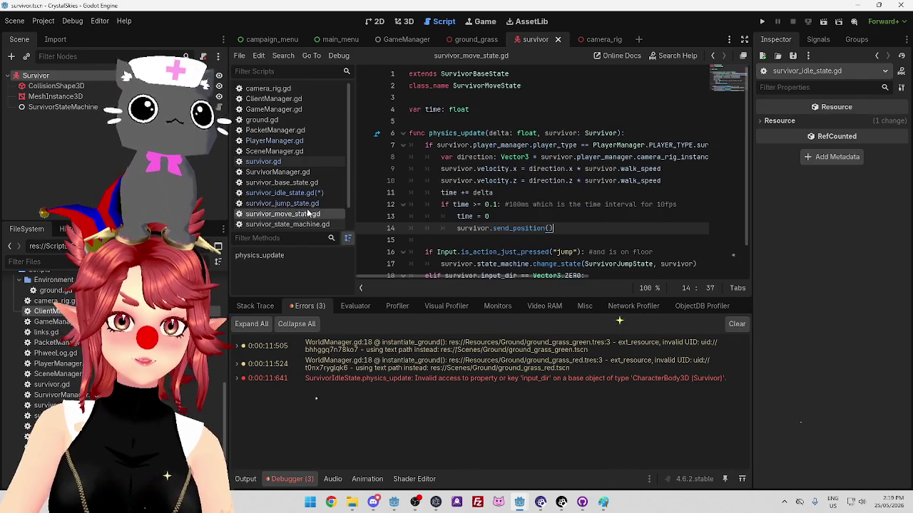
{"action": "scroll", "coordinate": [511, 201], "scroll_direction": "down", "scroll_amount": 2}
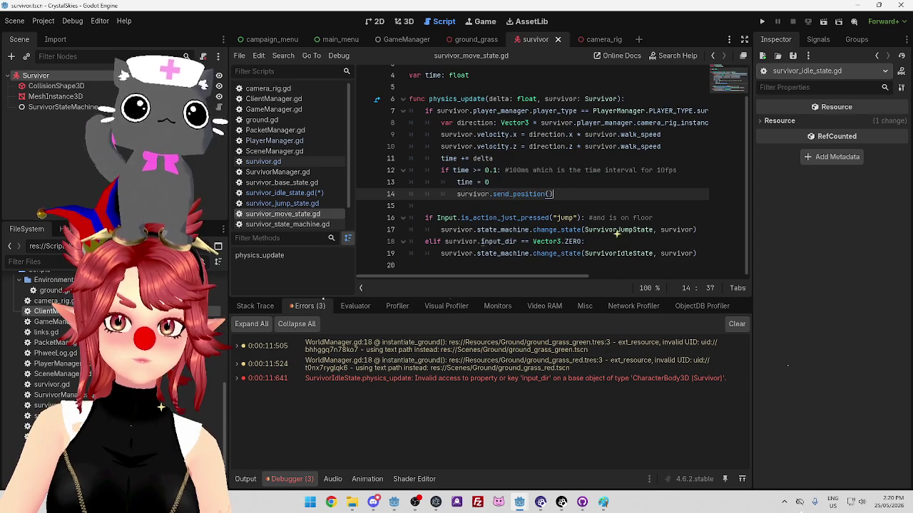
{"action": "double_click", "coordinate": [492, 241]}
{"action": "type", "text": "input_vector"}
{"action": "left_click", "coordinate": [513, 218]}
{"action": "key", "text": "ctrl+s"}
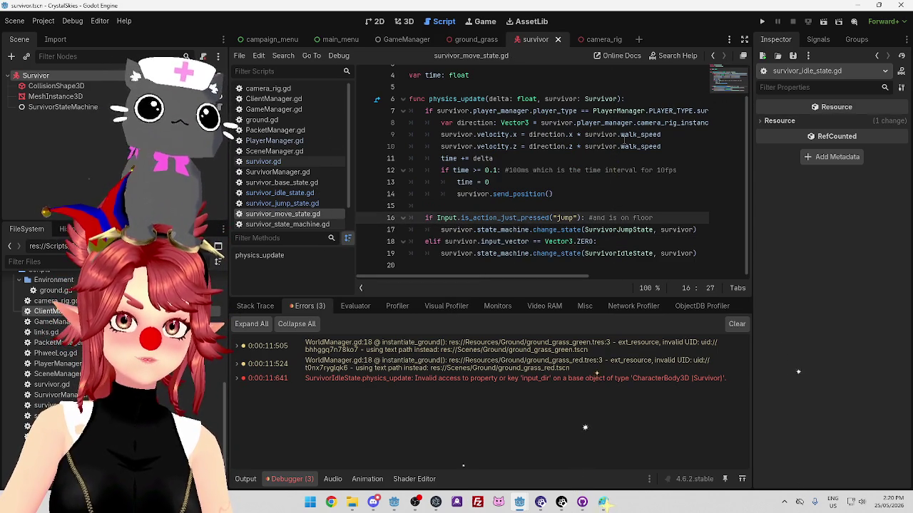
{"action": "mouse_move", "coordinate": [624, 140]}
{"action": "key", "text": "F5"}
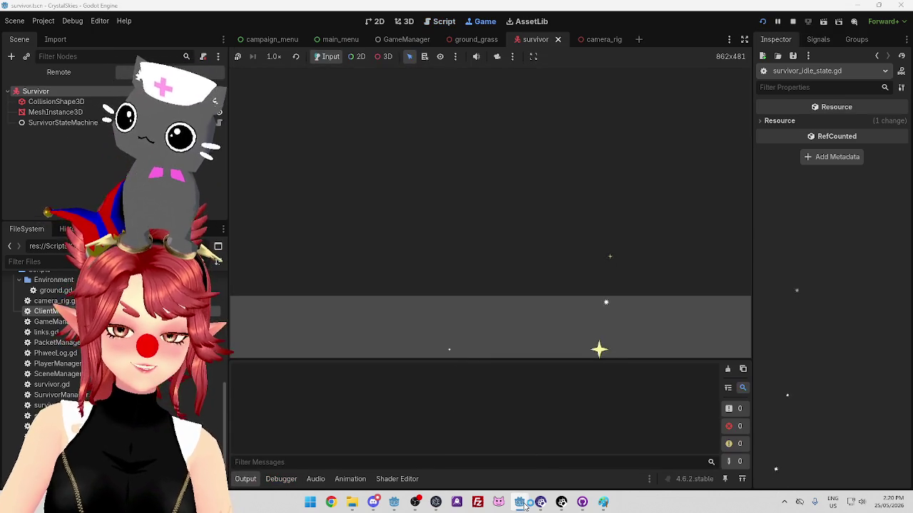
Start the server project alongside the running client and return to the client game view.
{"action": "mouse_move", "coordinate": [519, 502]}
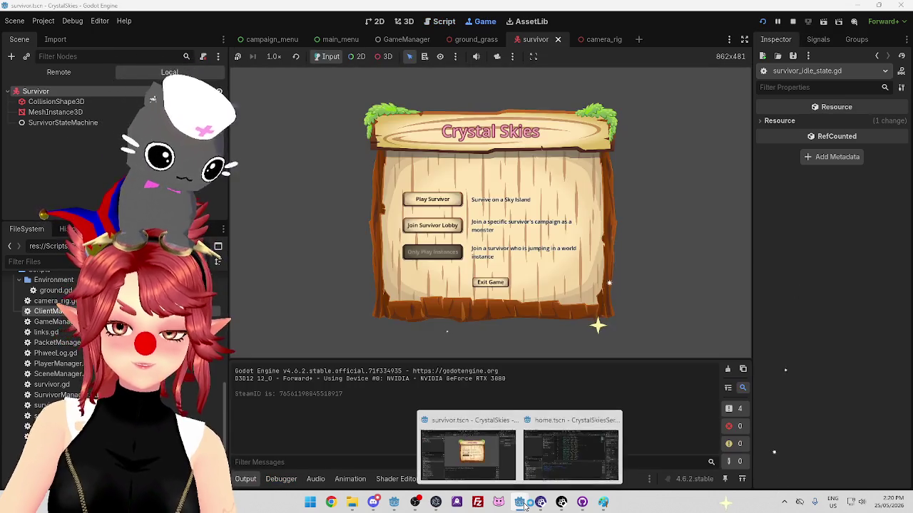
{"action": "left_click", "coordinate": [574, 457]}
{"action": "left_click", "coordinate": [762, 22]}
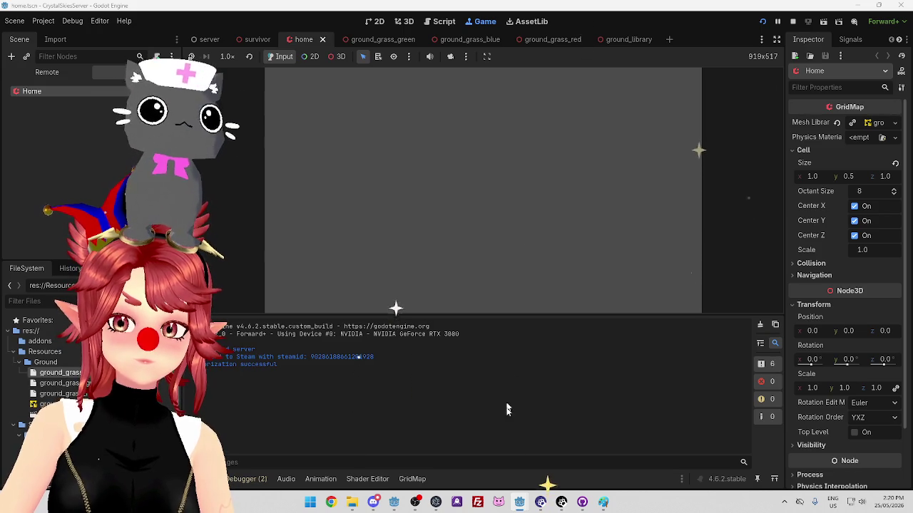
{"action": "mouse_move", "coordinate": [520, 504]}
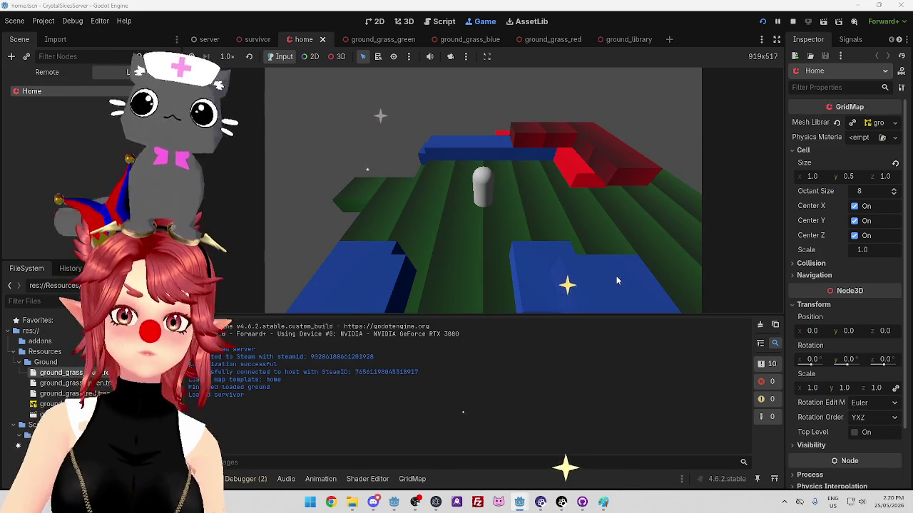
{"action": "key", "text": "alt+Tab"}
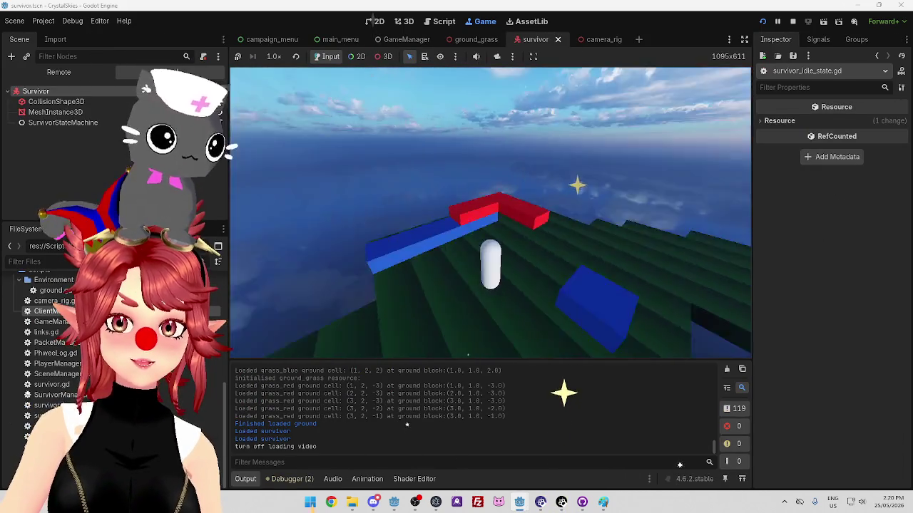
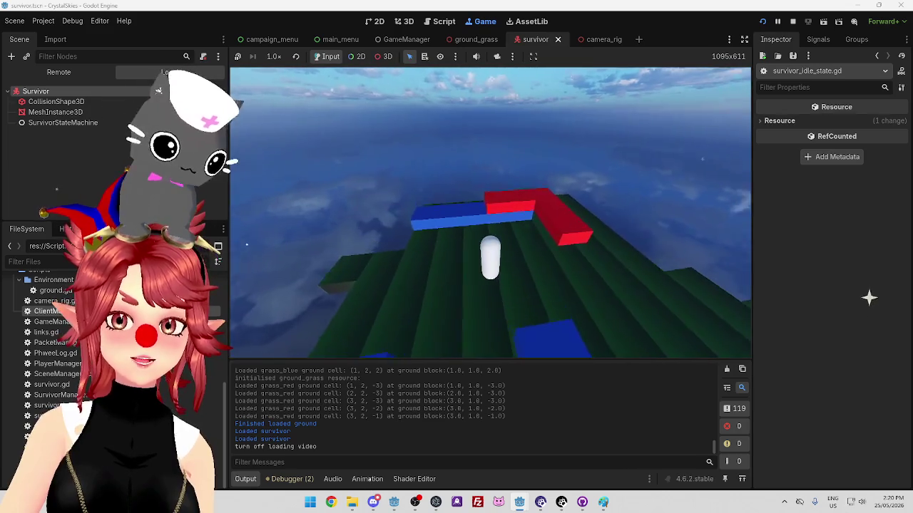
Stop the CrystalSkies test run, glance at the server editor, and return to survivor_move_state.gd.
{"action": "left_click", "coordinate": [792, 22]}
{"action": "left_click", "coordinate": [467, 463]}
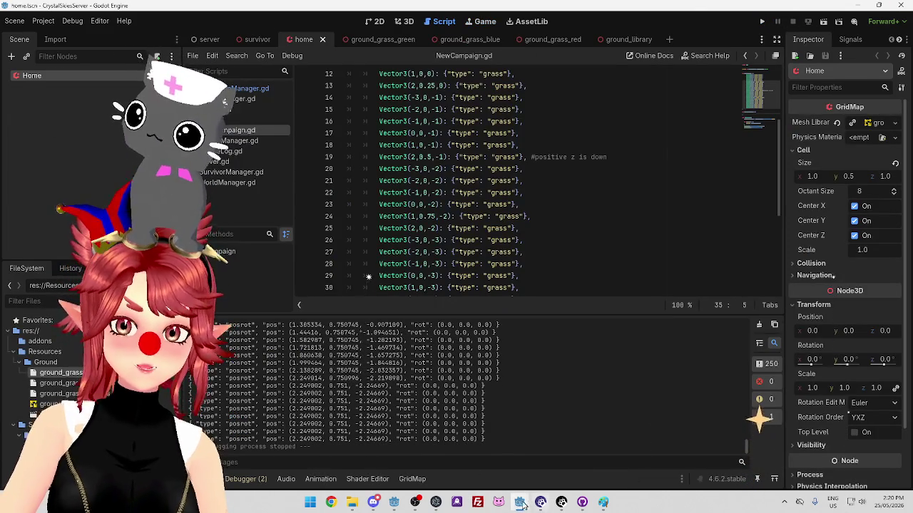
{"action": "left_click", "coordinate": [578, 464]}
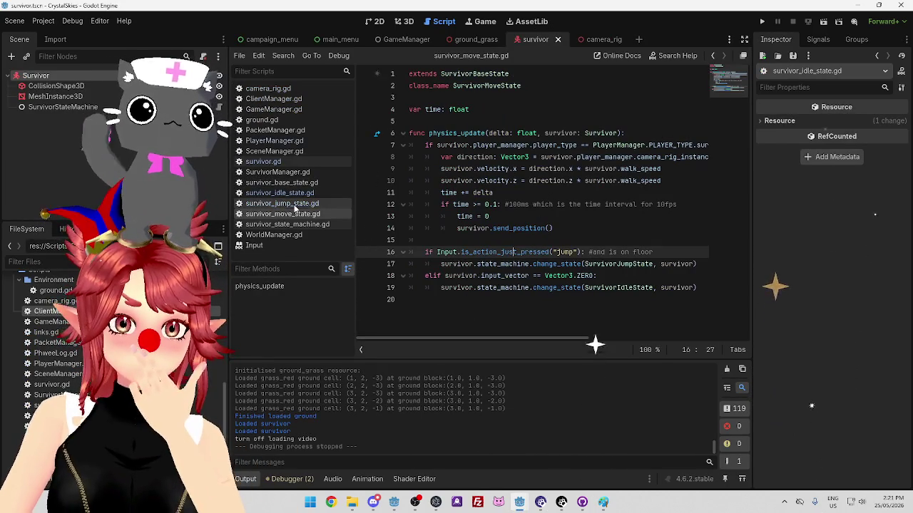
{"action": "left_click_drag", "start_coordinate": [440, 133], "coordinate": [510, 134]}
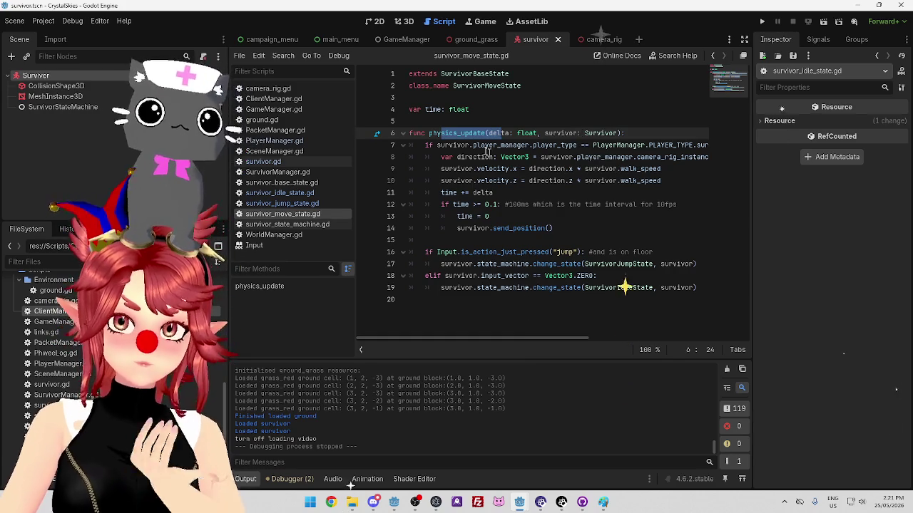
{"action": "left_click_drag", "start_coordinate": [437, 145], "coordinate": [562, 145]}
{"action": "mouse_move", "coordinate": [559, 338]}
{"action": "left_mouse_down"}
{"action": "mouse_move", "coordinate": [627, 347]}
{"action": "mouse_move", "coordinate": [561, 339]}
{"action": "left_mouse_up"}
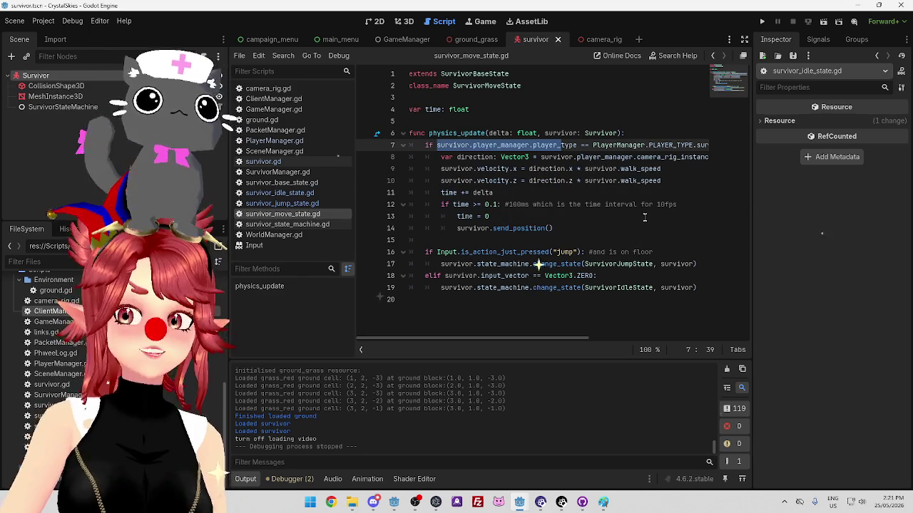
{"action": "key", "text": "Down"}
{"action": "key", "text": "Home"}
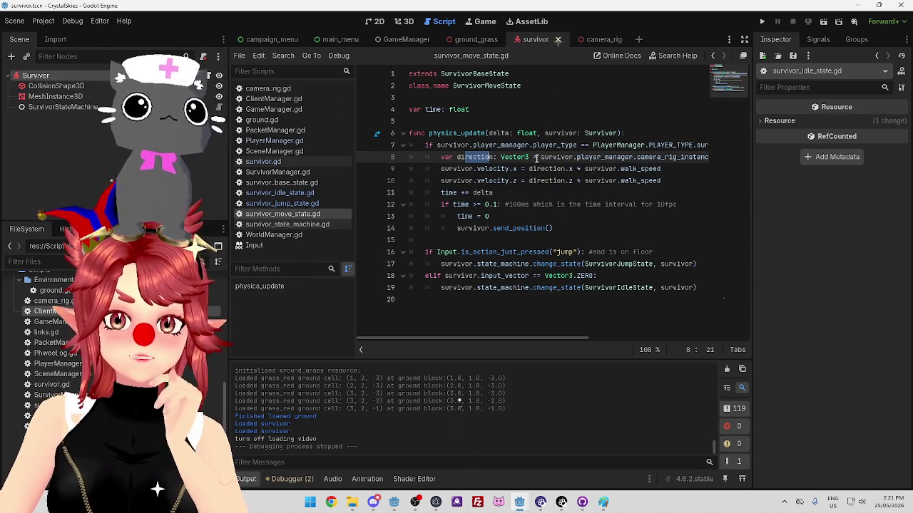
{"action": "mouse_move", "coordinate": [550, 336]}
{"action": "left_mouse_down"}
{"action": "mouse_move", "coordinate": [684, 331]}
{"action": "mouse_move", "coordinate": [542, 330]}
{"action": "left_mouse_up"}
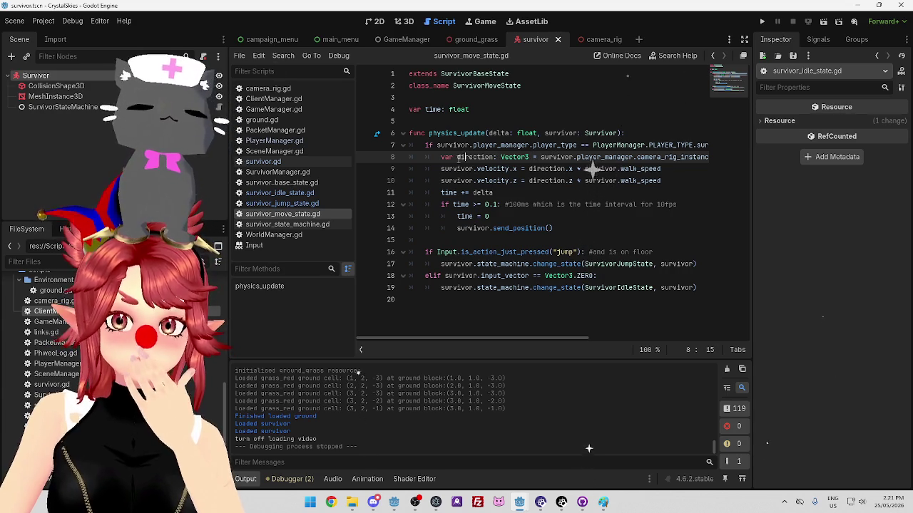
{"action": "key", "text": "Down"}
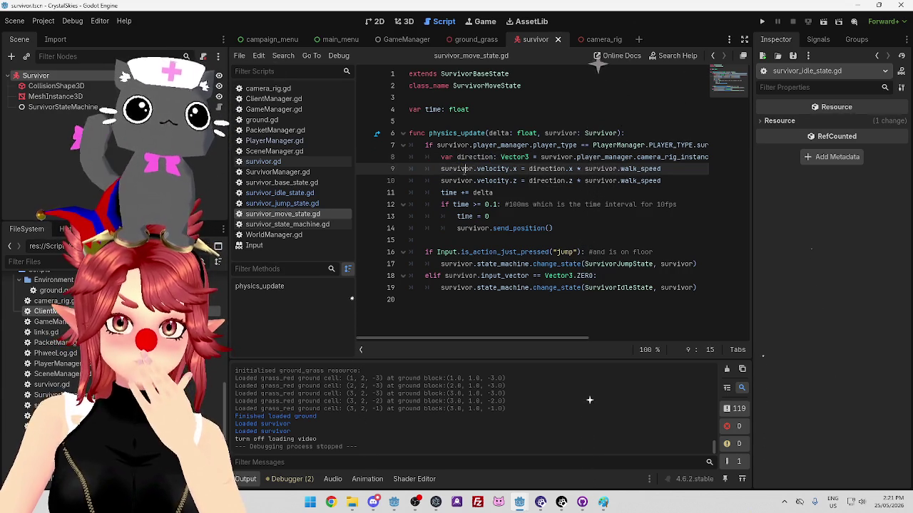
{"action": "left_click_drag", "start_coordinate": [442, 172], "coordinate": [529, 169]}
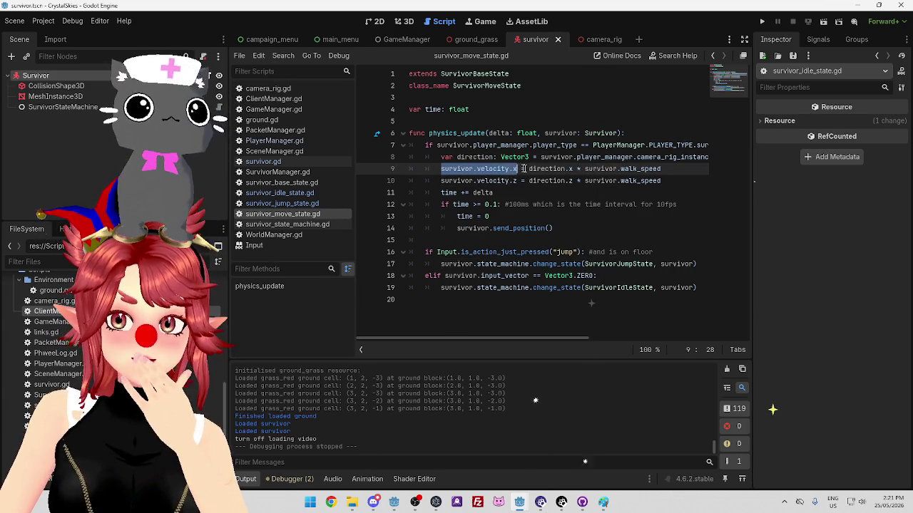
{"action": "left_click", "coordinate": [536, 170]}
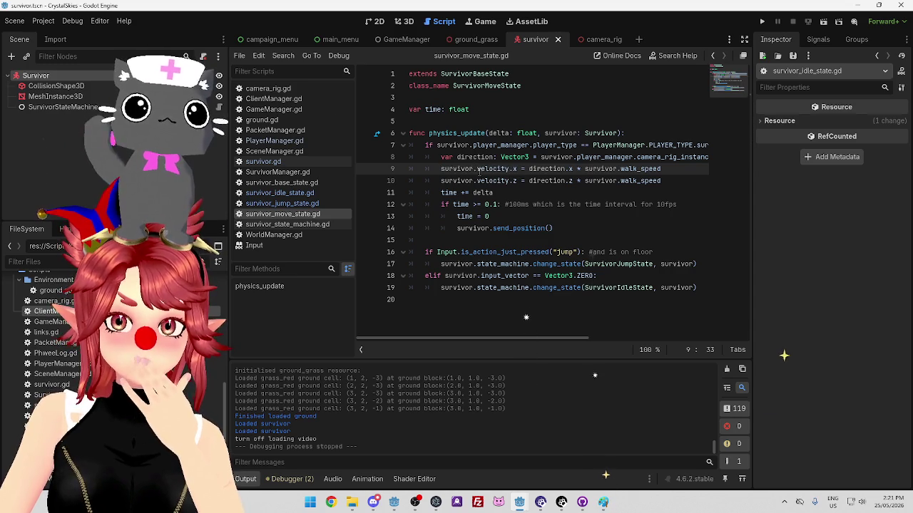
{"action": "left_click_drag", "start_coordinate": [508, 169], "coordinate": [660, 169]}
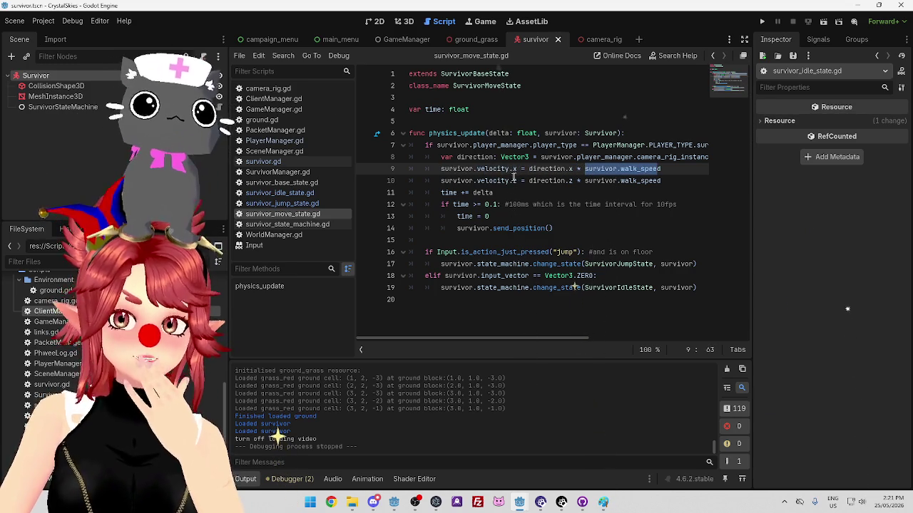
{"action": "mouse_move", "coordinate": [499, 183]}
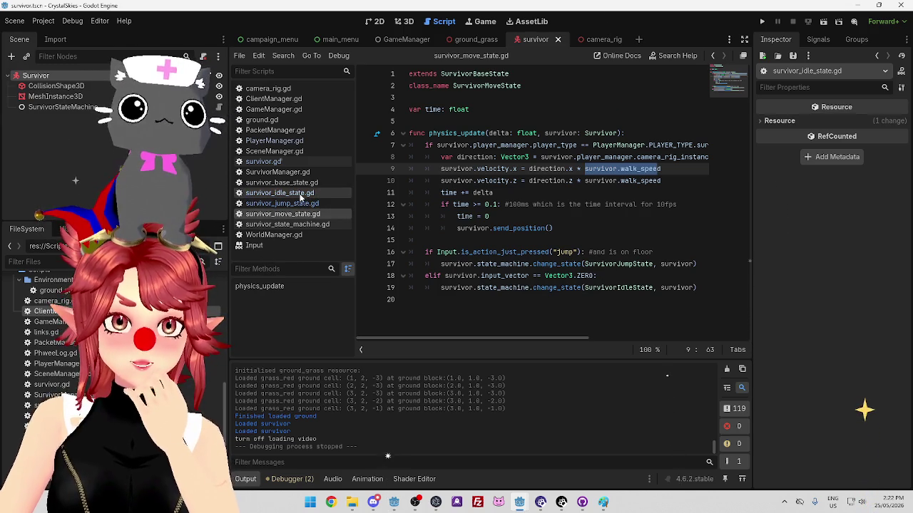
Inspect input_vector on line 10 of survivor_idle_state.gd, then switch to survivor_state_machine.gd.
{"action": "left_click", "coordinate": [288, 193]}
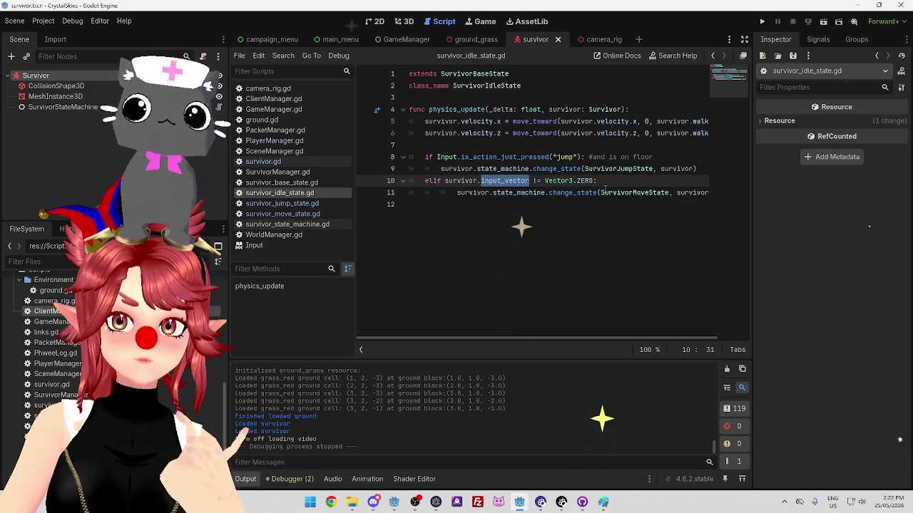
{"action": "key", "text": "End"}
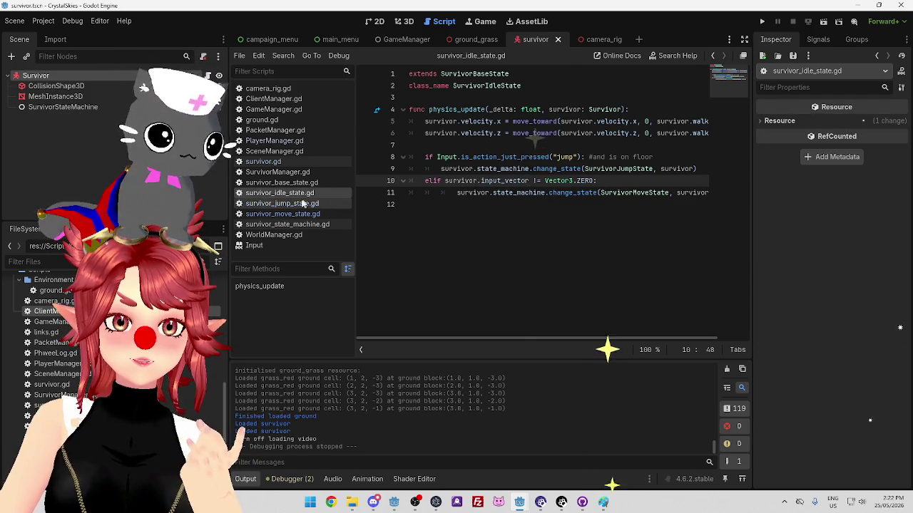
{"action": "double_click", "coordinate": [502, 181]}
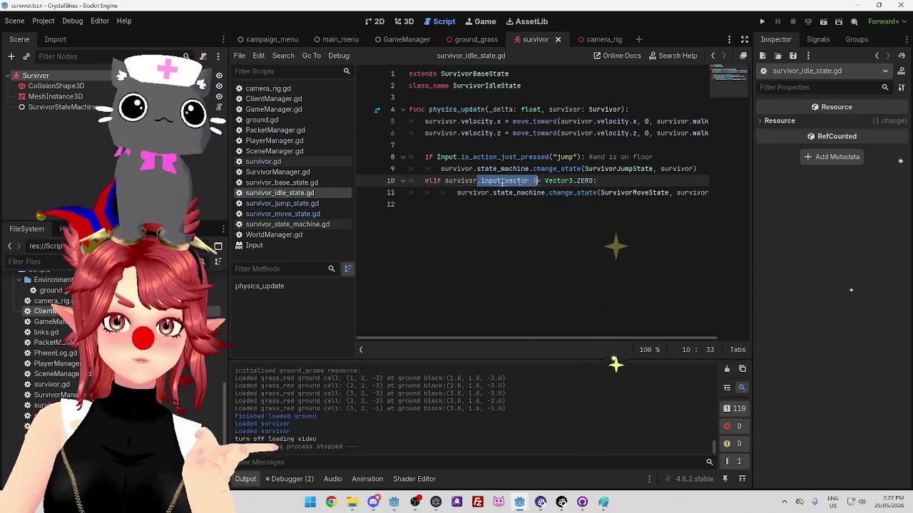
{"action": "left_click", "coordinate": [286, 224]}
{"action": "left_click", "coordinate": [298, 193]}
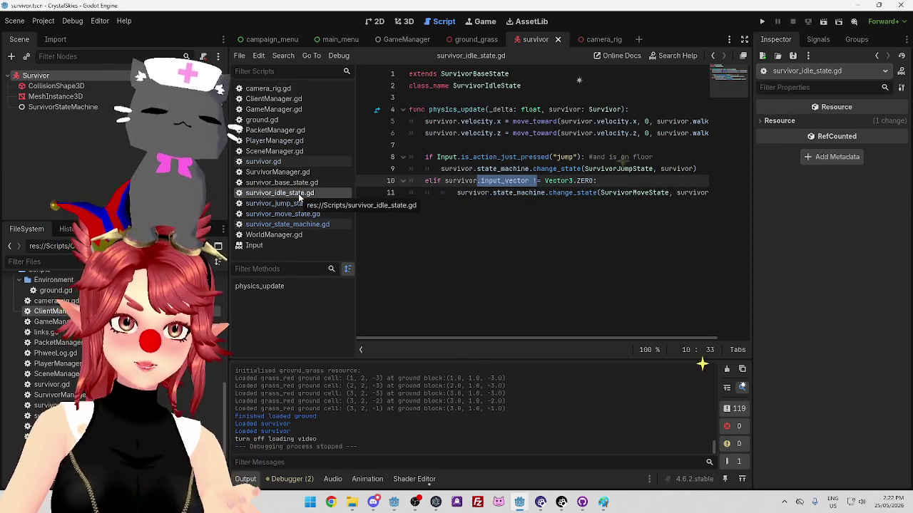
{"action": "left_click", "coordinate": [619, 180]}
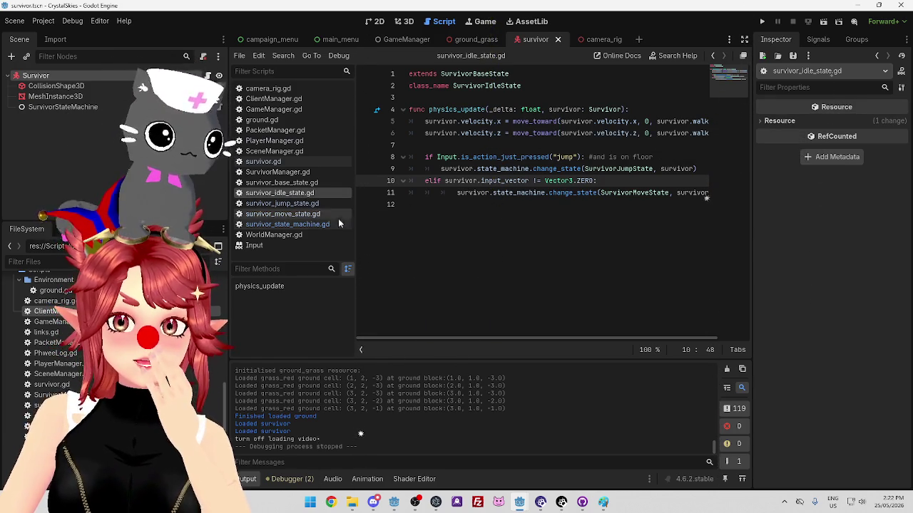
{"action": "left_click", "coordinate": [308, 223]}
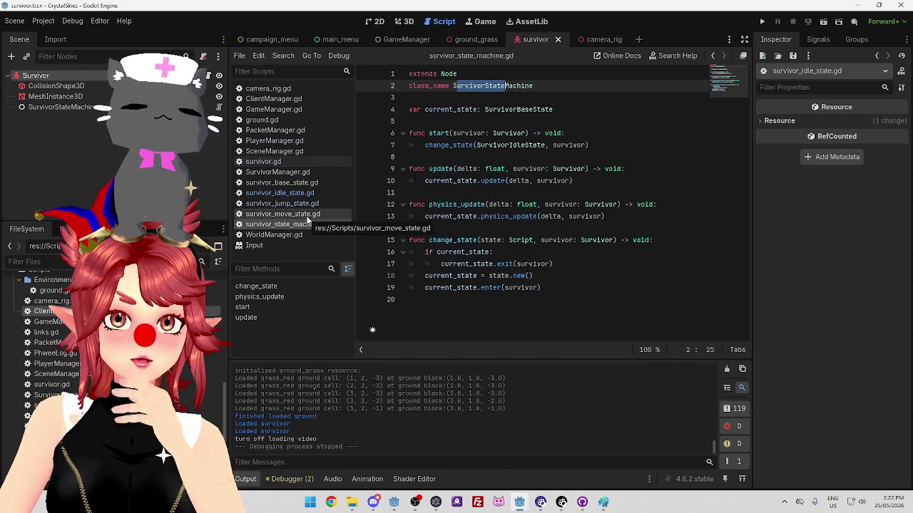
Open survivor_move_state.gd and select survivor.input_vector in line 8's direction calculation.
{"action": "left_click", "coordinate": [306, 216]}
{"action": "left_click", "coordinate": [531, 157]}
{"action": "left_click_drag", "start_coordinate": [555, 338], "coordinate": [618, 335]}
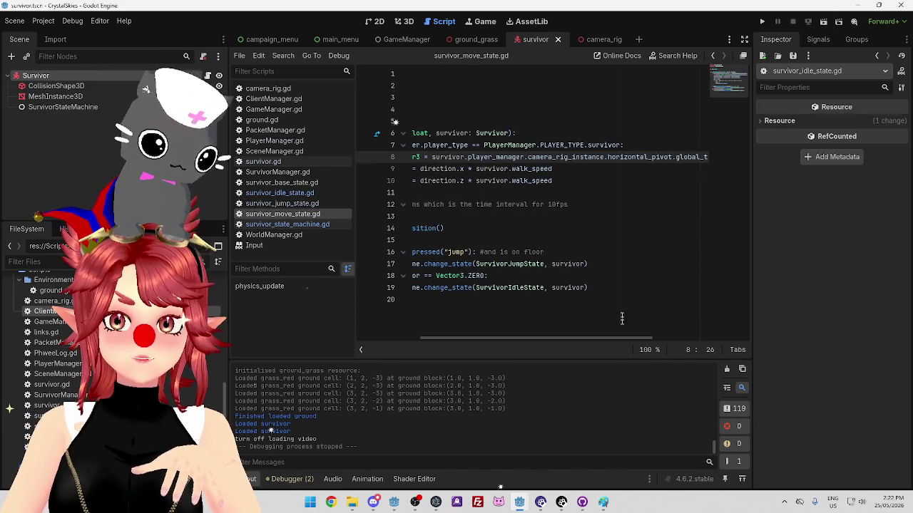
{"action": "left_click_drag", "start_coordinate": [449, 158], "coordinate": [624, 158]}
{"action": "left_click_drag", "start_coordinate": [584, 342], "coordinate": [676, 341]}
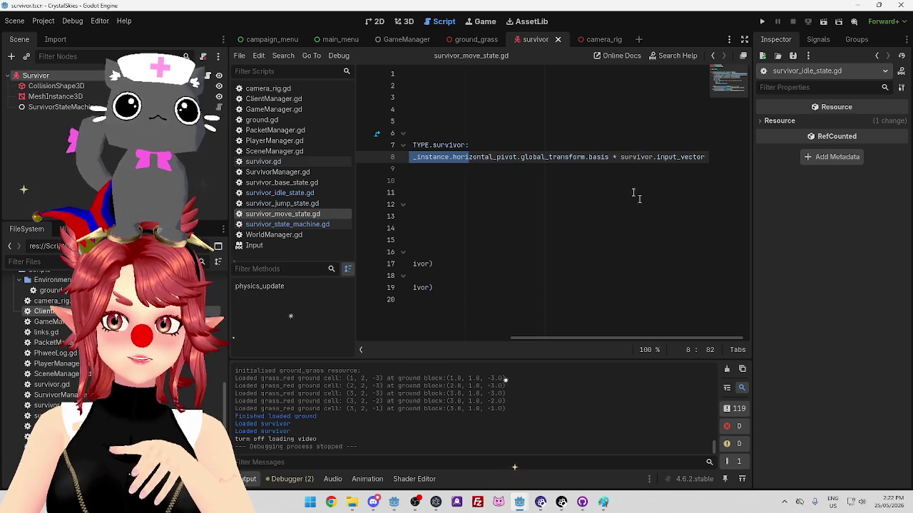
{"action": "left_click_drag", "start_coordinate": [619, 157], "coordinate": [710, 157]}
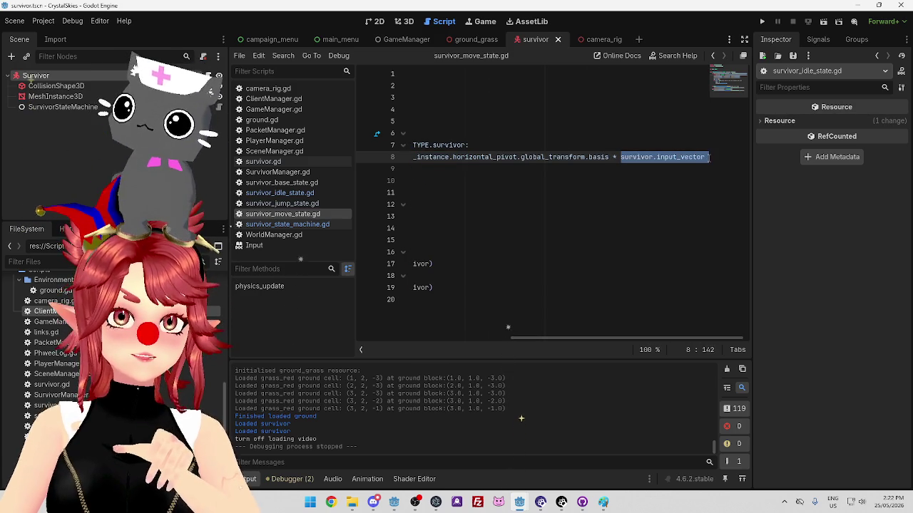
{"action": "left_click", "coordinate": [683, 157]}
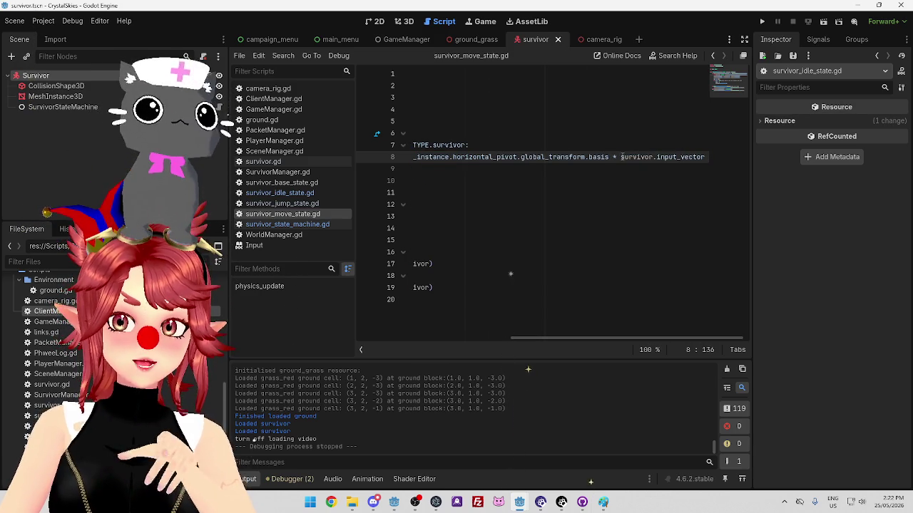
{"action": "left_click_drag", "start_coordinate": [621, 157], "coordinate": [706, 157]}
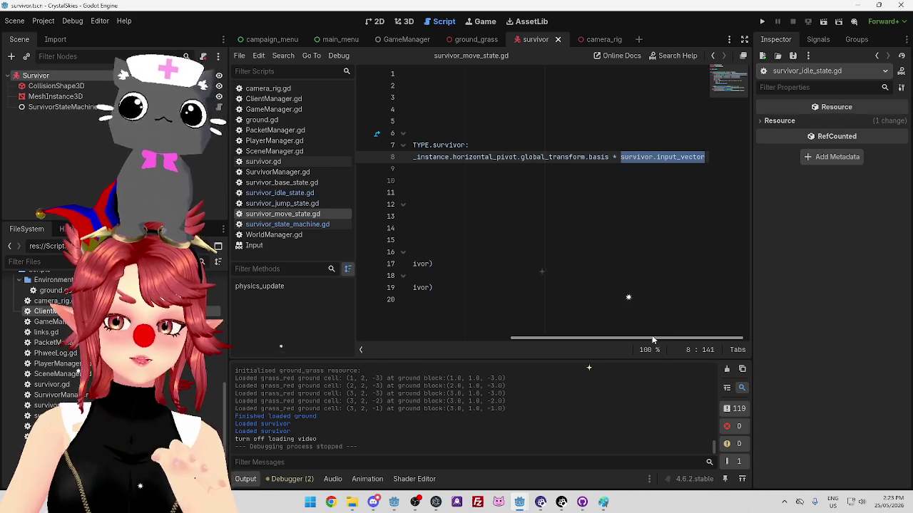
{"action": "left_click_drag", "start_coordinate": [652, 338], "coordinate": [494, 330]}
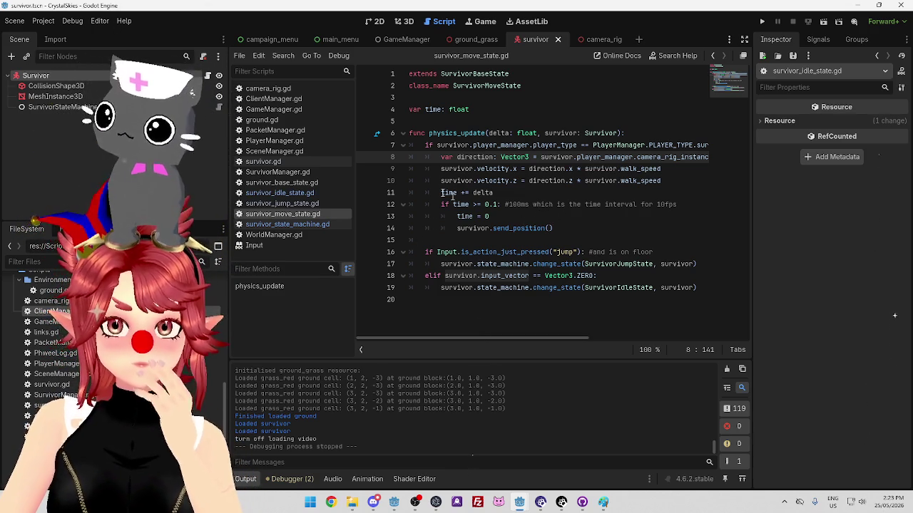
In survivor_idle_state.gd, replace Vector3.ZERO on line 10 with Vector3.is_zero_approx() via autocomplete.
{"action": "left_click", "coordinate": [291, 184]}
{"action": "left_click", "coordinate": [281, 192]}
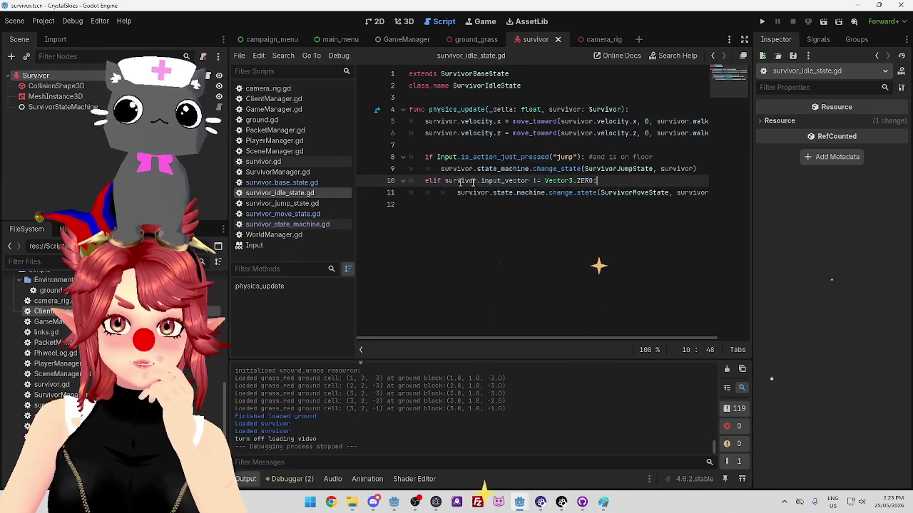
{"action": "left_click", "coordinate": [545, 181]}
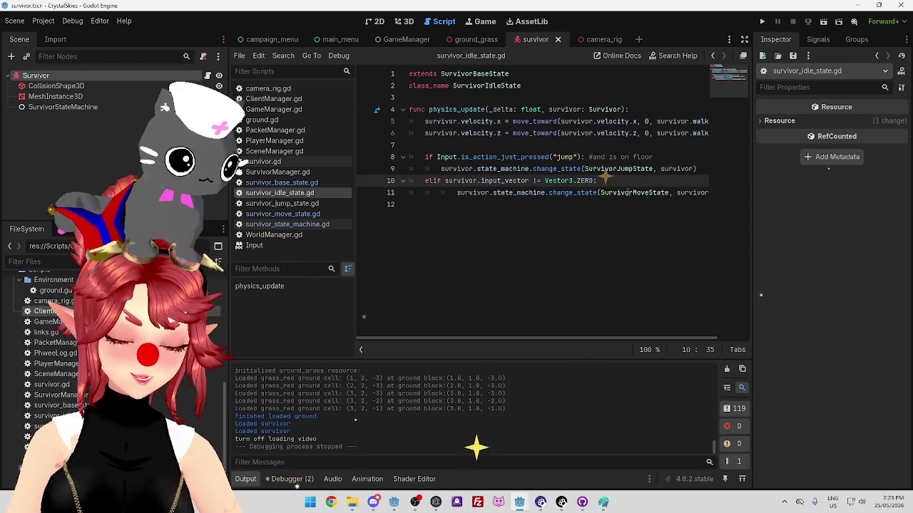
{"action": "mouse_move", "coordinate": [627, 192]}
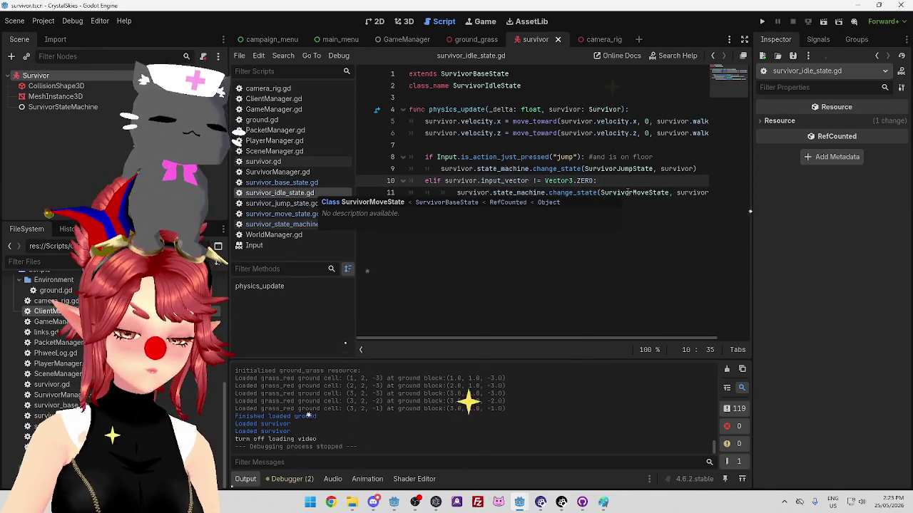
{"action": "key", "text": "ctrl+space"}
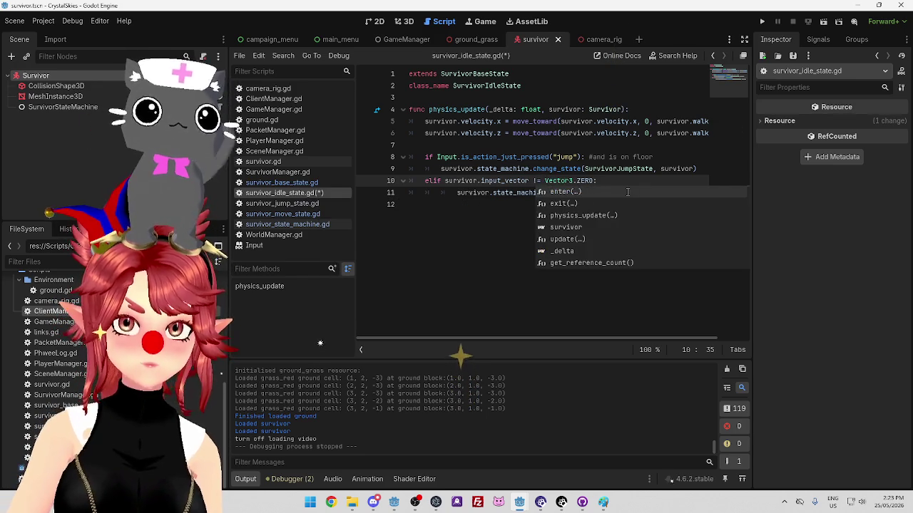
{"action": "type", "text": "towa"}
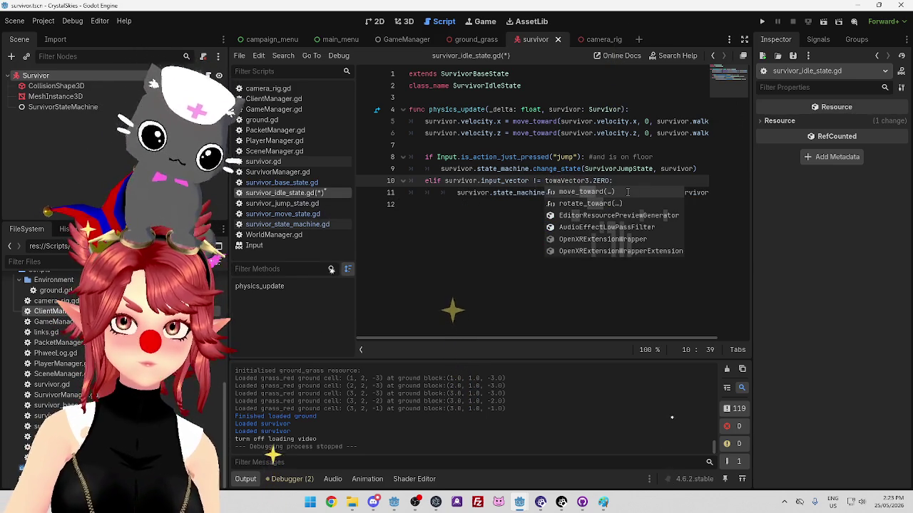
{"action": "key", "text": "BackSpace"}
{"action": "key", "text": "BackSpace"}
{"action": "key", "text": "BackSpace"}
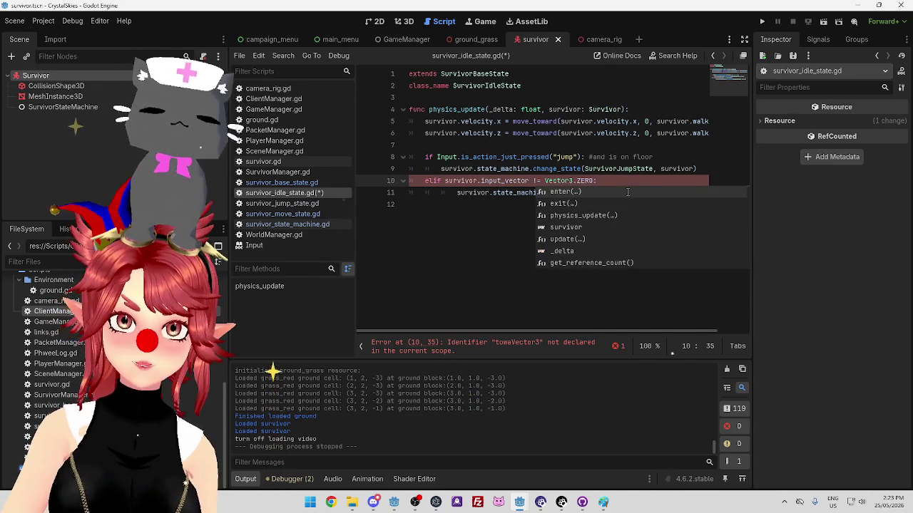
{"action": "key", "text": "Right"}
{"action": "key", "text": "Right"}
{"action": "key", "text": "Right"}
{"action": "key", "text": "Right"}
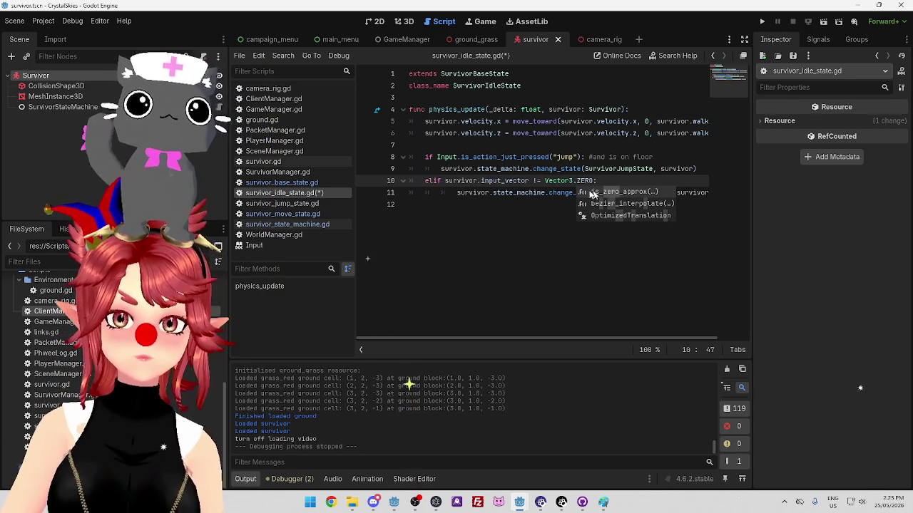
{"action": "type", "text": ":"}
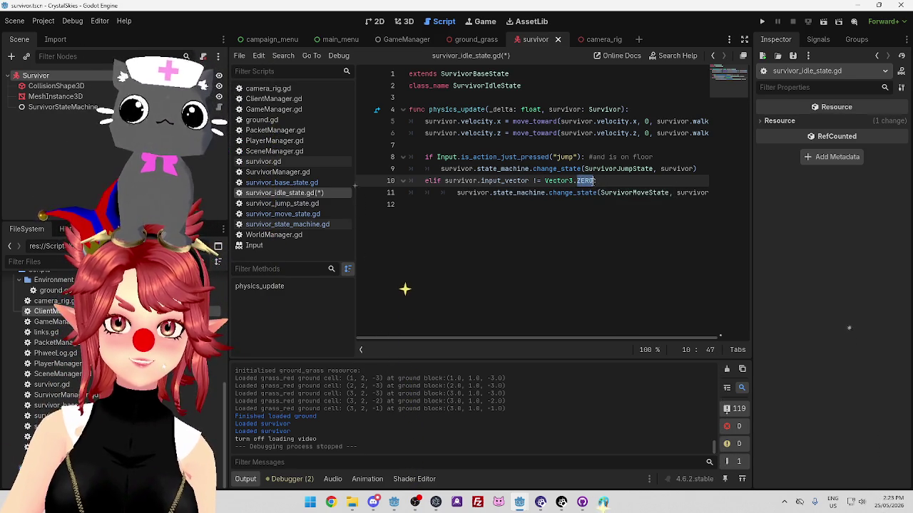
{"action": "key", "text": "BackSpace"}
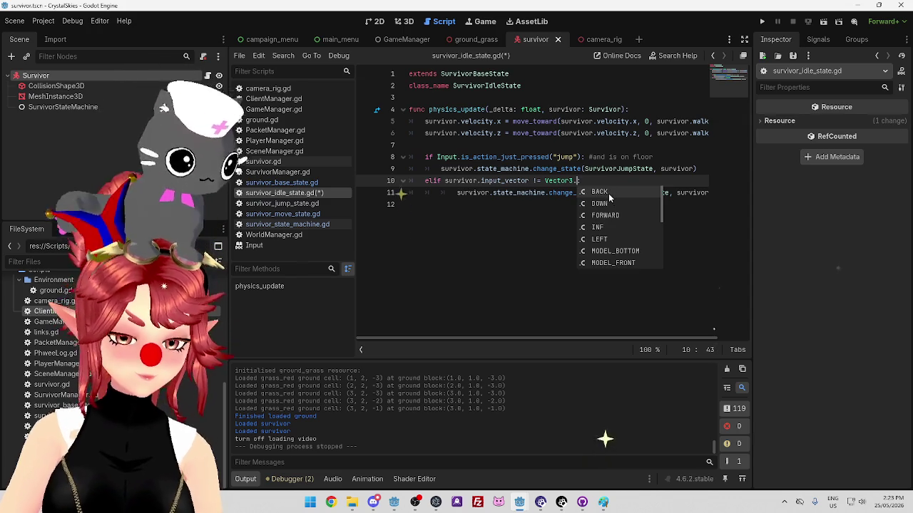
{"action": "type", "text": "is"}
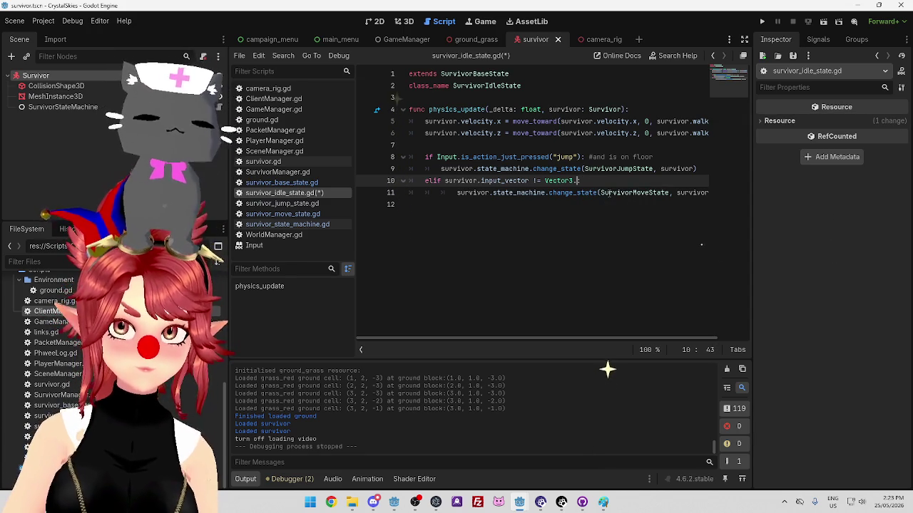
{"action": "type", "text": "RO"}
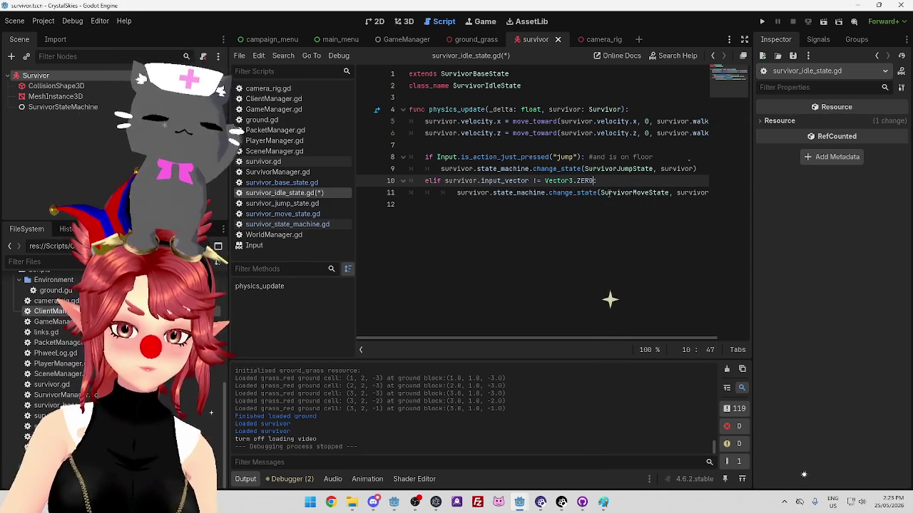
{"action": "type", "text": "."}
{"action": "key", "text": "BackSpace"}
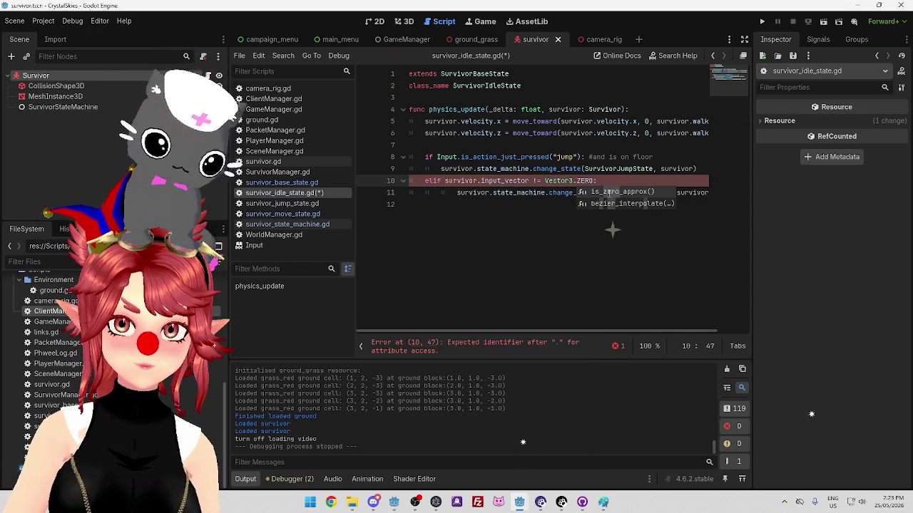
{"action": "left_click", "coordinate": [608, 193]}
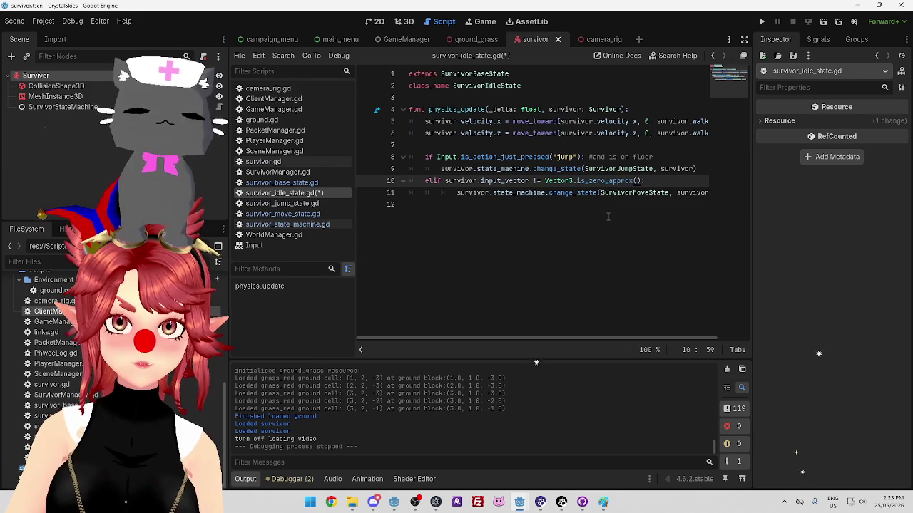
{"action": "left_click", "coordinate": [608, 216]}
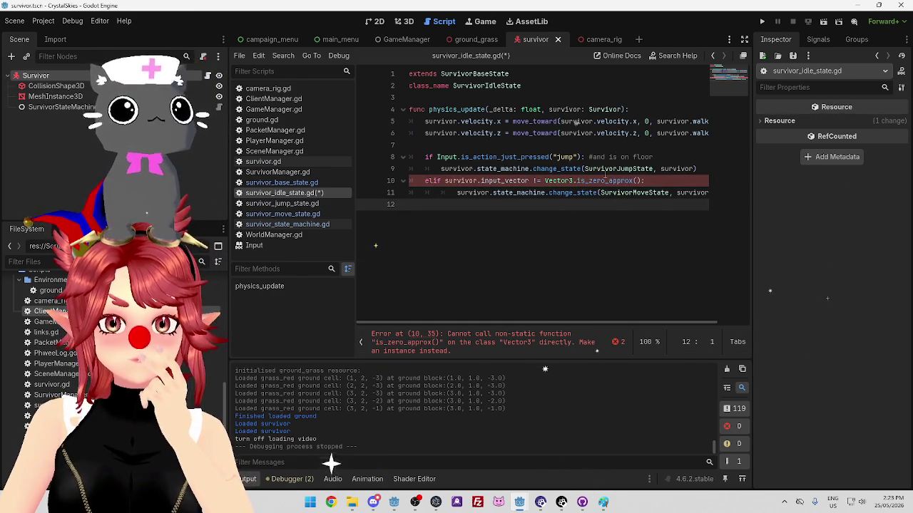
Delete the Vector3. prefix and select the is_zero_approx() call on line 10.
{"action": "left_click_drag", "start_coordinate": [545, 180], "coordinate": [577, 180]}
{"action": "key", "text": "BackSpace"}
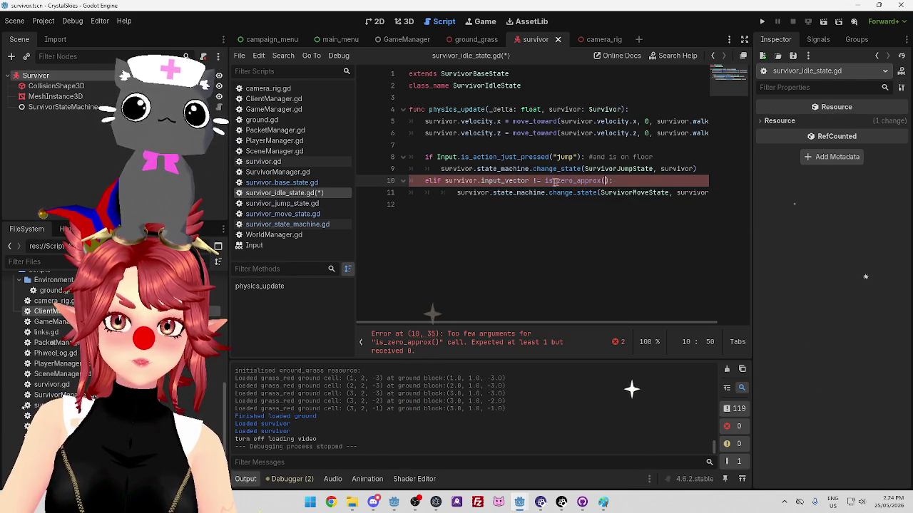
{"action": "left_click_drag", "start_coordinate": [545, 180], "coordinate": [606, 180]}
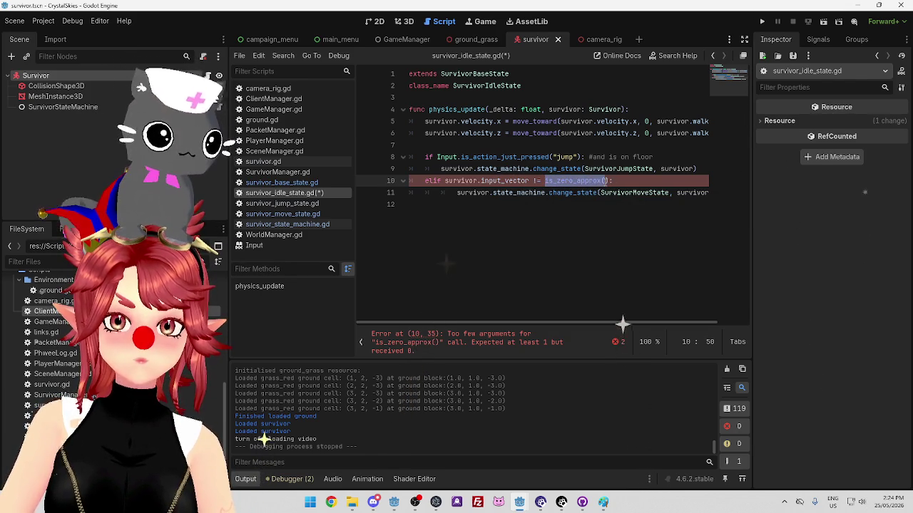
{"action": "left_click", "coordinate": [590, 181]}
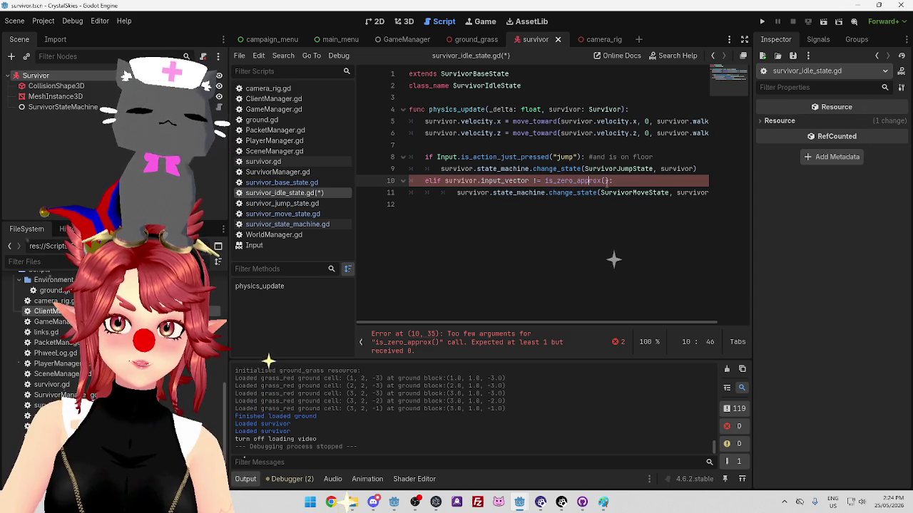
{"action": "double_click", "coordinate": [544, 180]}
{"action": "left_click_drag", "start_coordinate": [544, 181], "coordinate": [609, 180]}
{"action": "key", "text": "ctrl+c"}
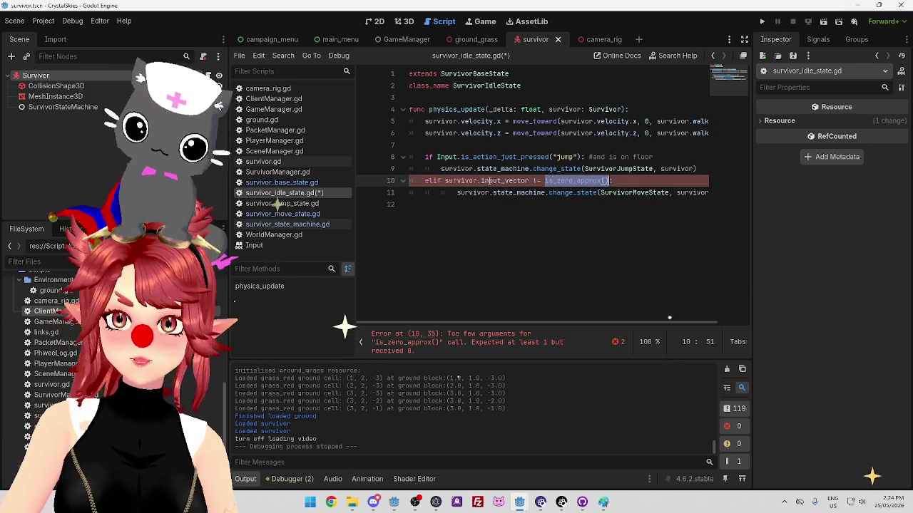
Paste is_zero_approx() around survivor.input_vector and compare the result with == true.
{"action": "left_click_drag", "start_coordinate": [460, 180], "coordinate": [531, 181]}
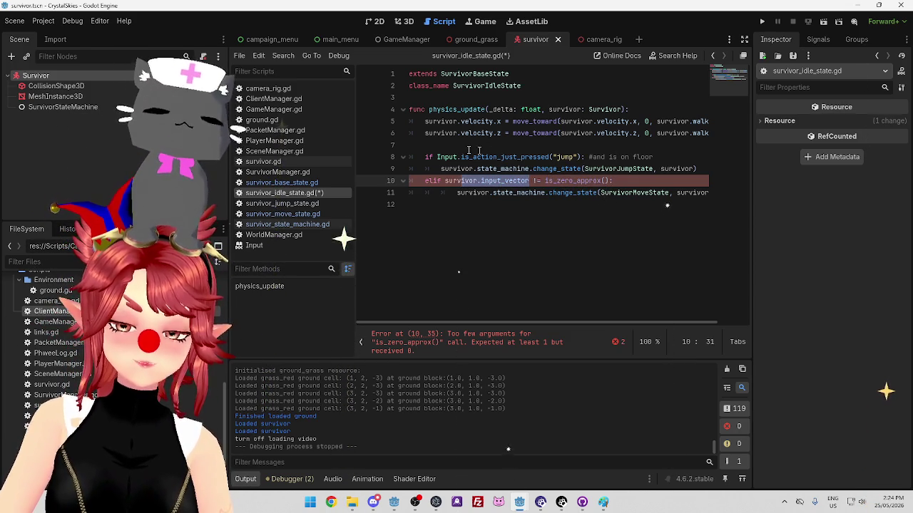
{"action": "left_click", "coordinate": [447, 181]}
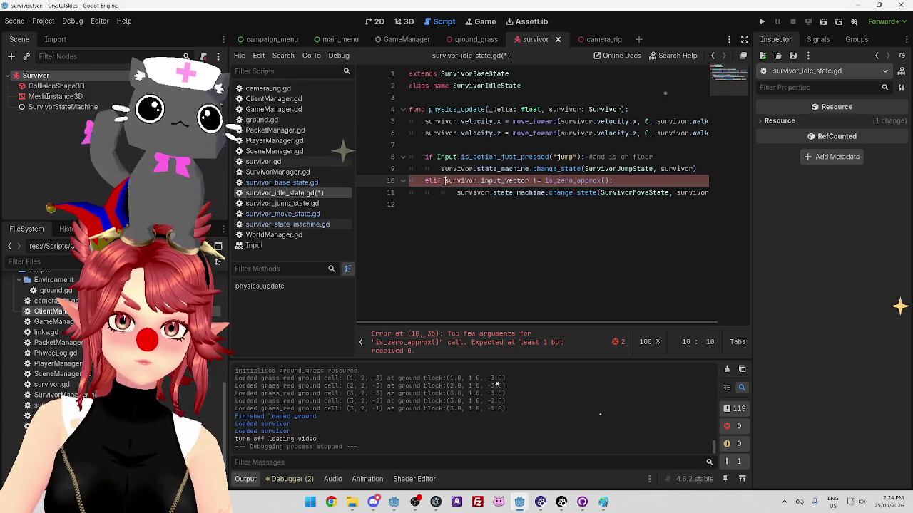
{"action": "key", "text": "ctrl+v"}
{"action": "key", "text": "BackSpace"}
{"action": "left_click", "coordinate": [589, 181]}
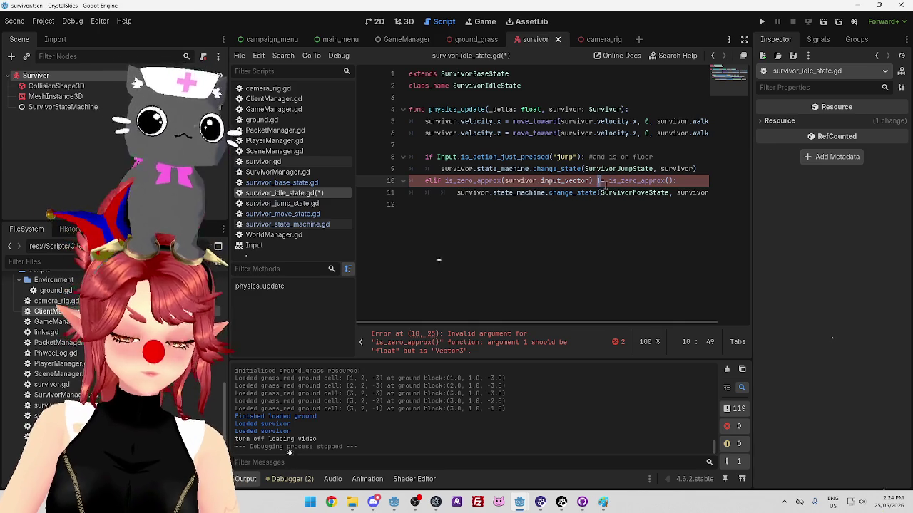
{"action": "type", "text": "="}
{"action": "left_click_drag", "start_coordinate": [609, 180], "coordinate": [674, 181]}
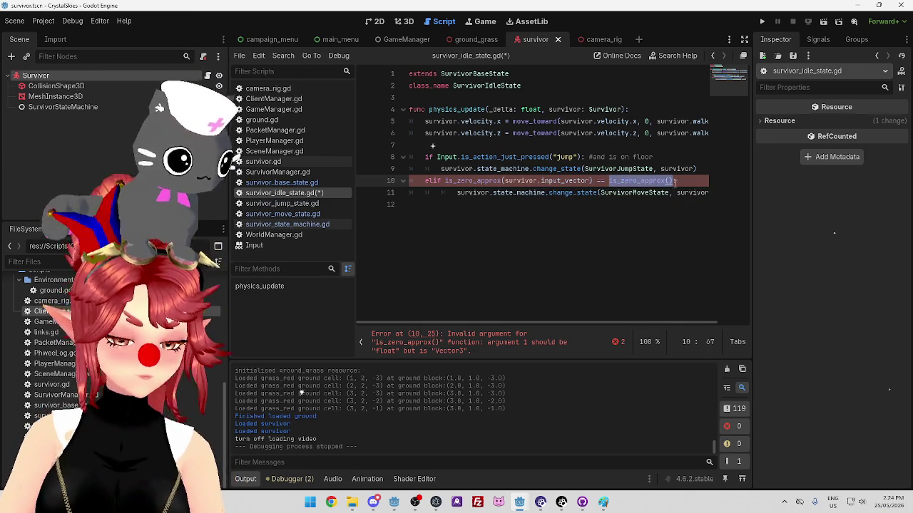
{"action": "type", "text": "true"}
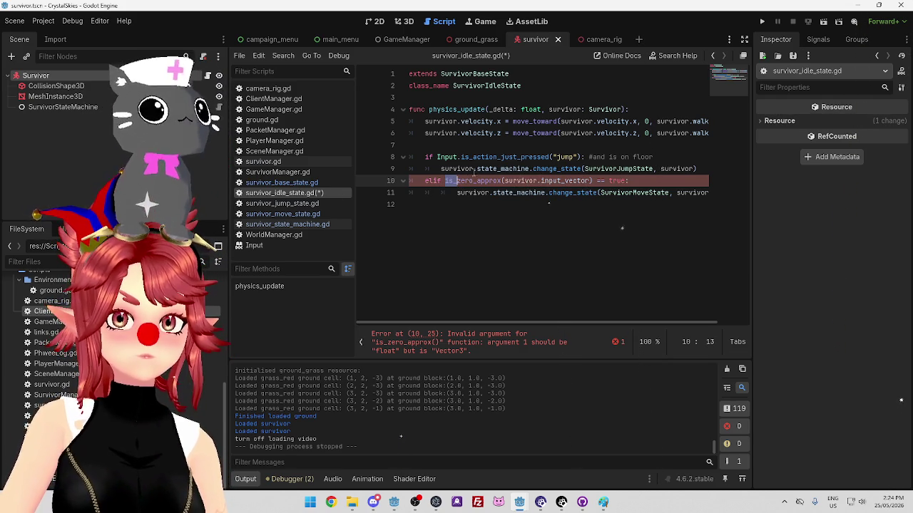
Restore the Vector3. prefix before is_zero_approx and open its Vector3 documentation.
{"action": "mouse_move", "coordinate": [470, 169]}
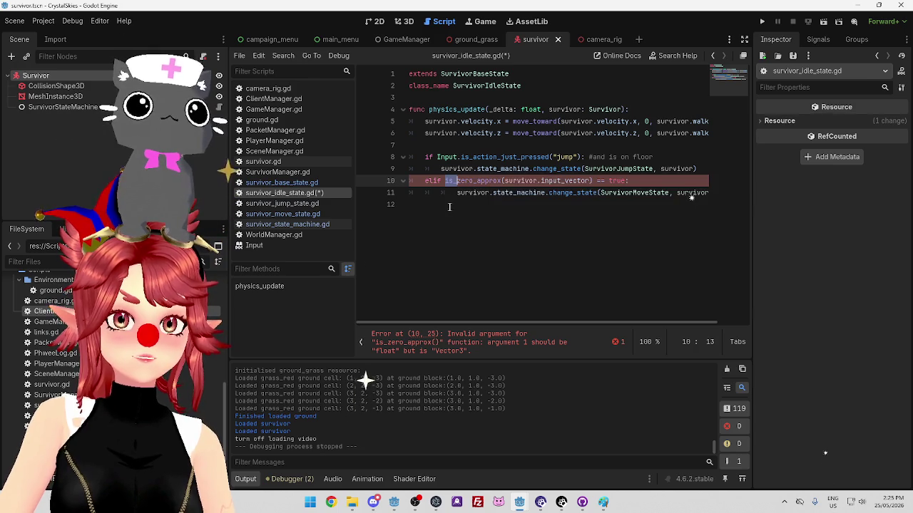
{"action": "key", "text": "Up"}
{"action": "key", "text": "Up"}
{"action": "key", "text": "Home"}
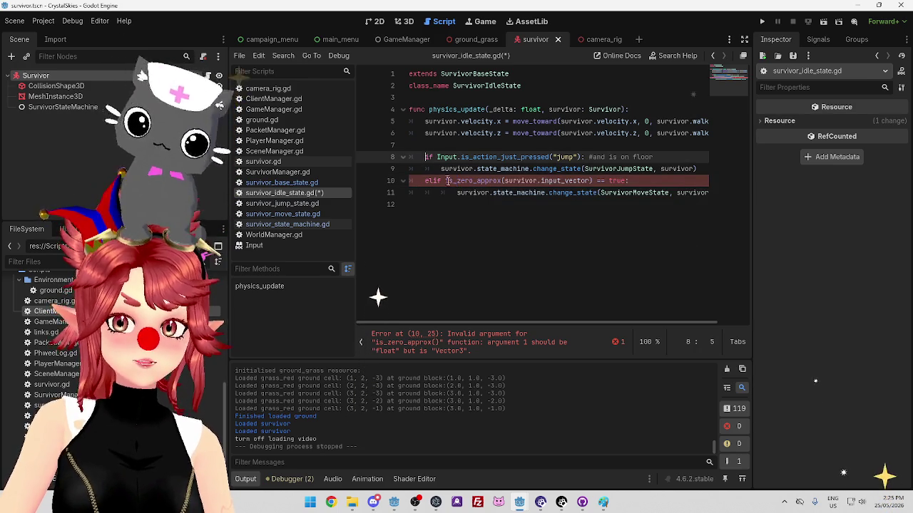
{"action": "left_click", "coordinate": [445, 181]}
{"action": "type", "text": "Vector3."}
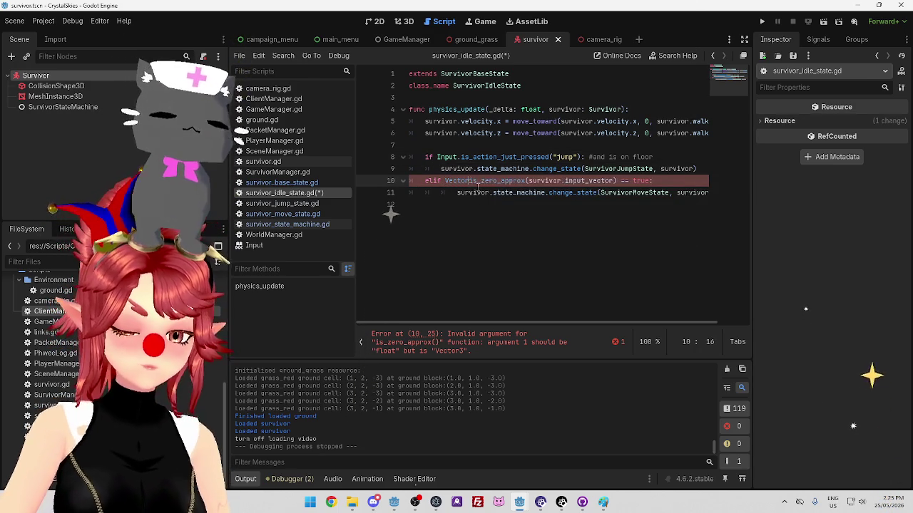
{"action": "key", "text": "Escape"}
{"action": "left_click", "coordinate": [597, 223]}
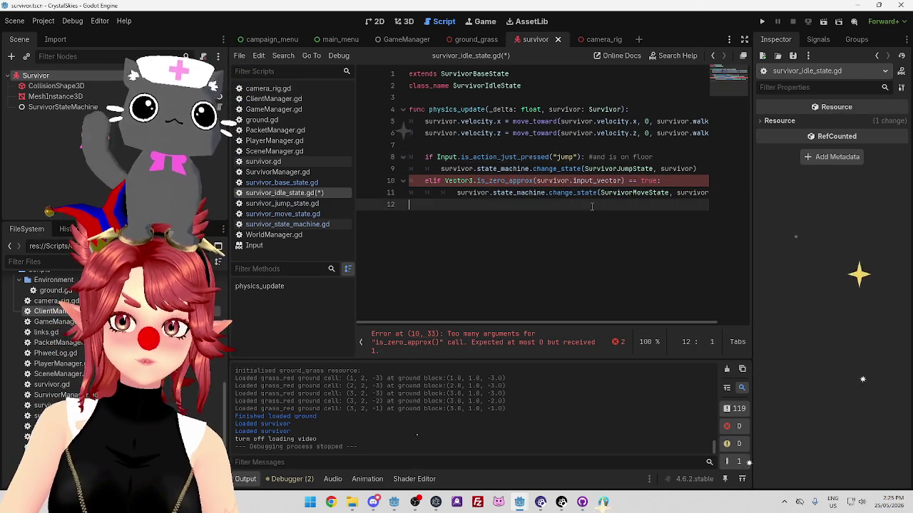
{"action": "left_click", "coordinate": [544, 181]}
{"action": "scroll", "coordinate": [539, 323], "scroll_direction": "right", "scroll_amount": 1}
{"action": "scroll", "coordinate": [539, 323], "scroll_direction": "left", "scroll_amount": 1}
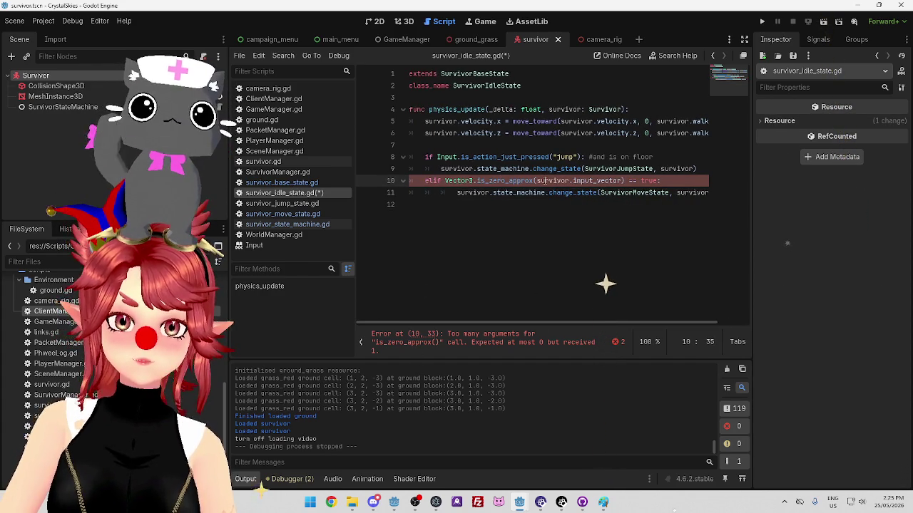
{"action": "left_click", "coordinate": [502, 182], "text": "ctrl"}
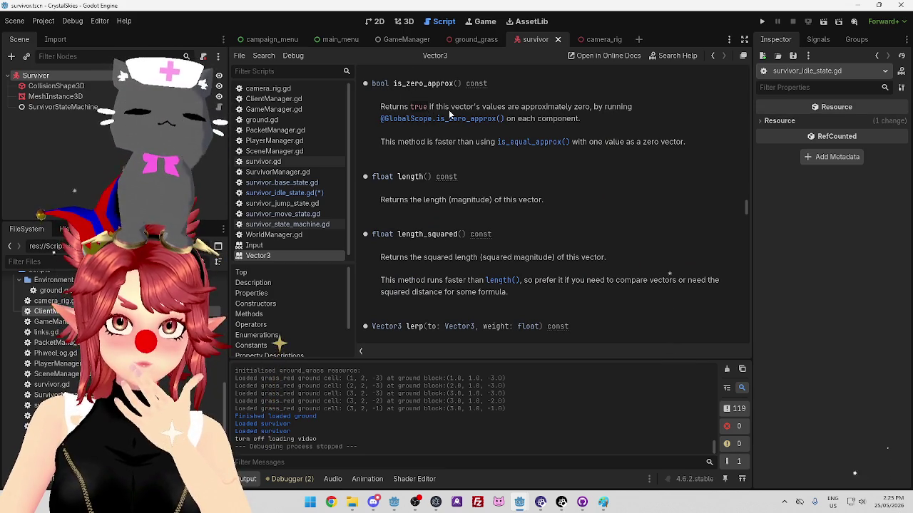
Read the is_zero_approx description and its notes, then return to survivor_idle_state.gd.
{"action": "left_click_drag", "start_coordinate": [508, 106], "coordinate": [575, 119]}
{"action": "double_click", "coordinate": [546, 106]}
{"action": "double_click", "coordinate": [617, 106]}
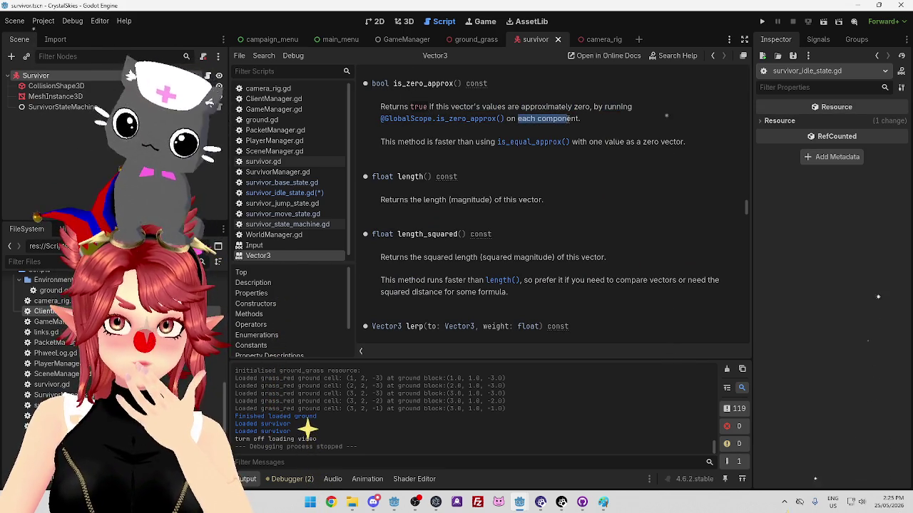
{"action": "left_click_drag", "start_coordinate": [403, 141], "coordinate": [466, 142]}
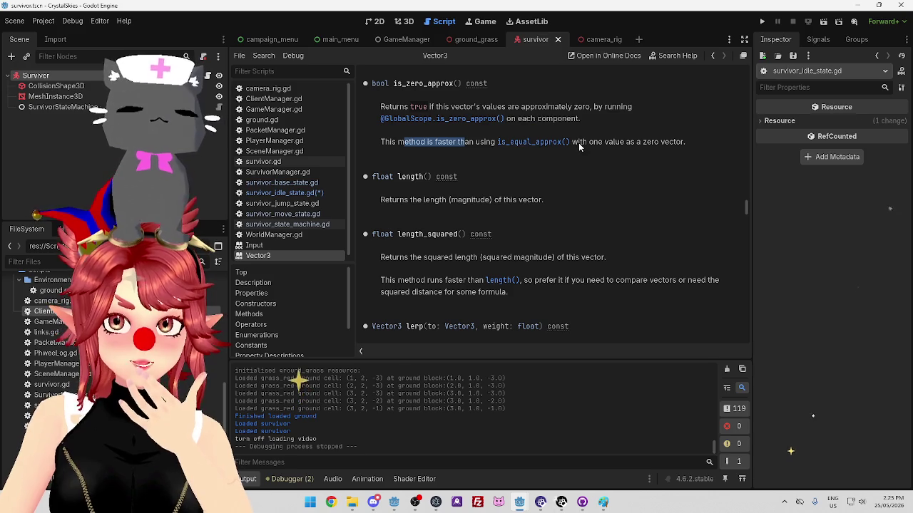
{"action": "left_click_drag", "start_coordinate": [588, 141], "coordinate": [650, 141]}
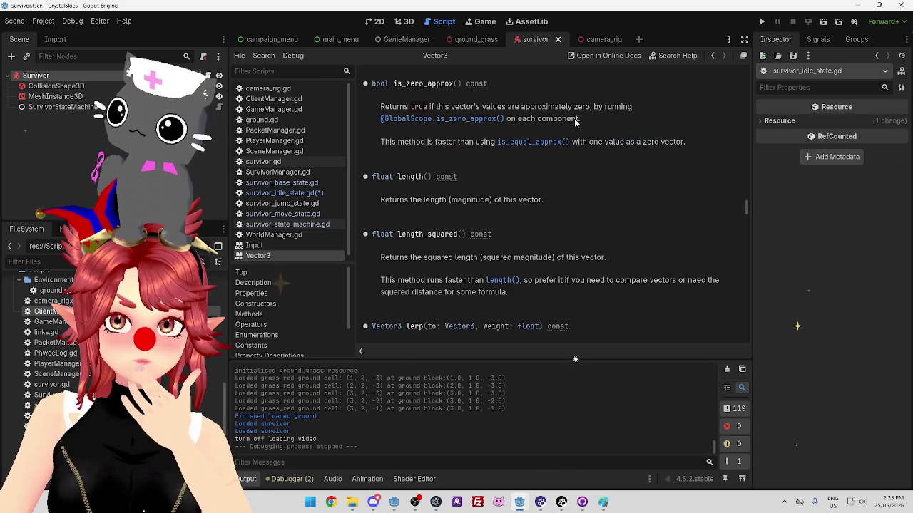
{"action": "left_click_drag", "start_coordinate": [507, 106], "coordinate": [558, 106]}
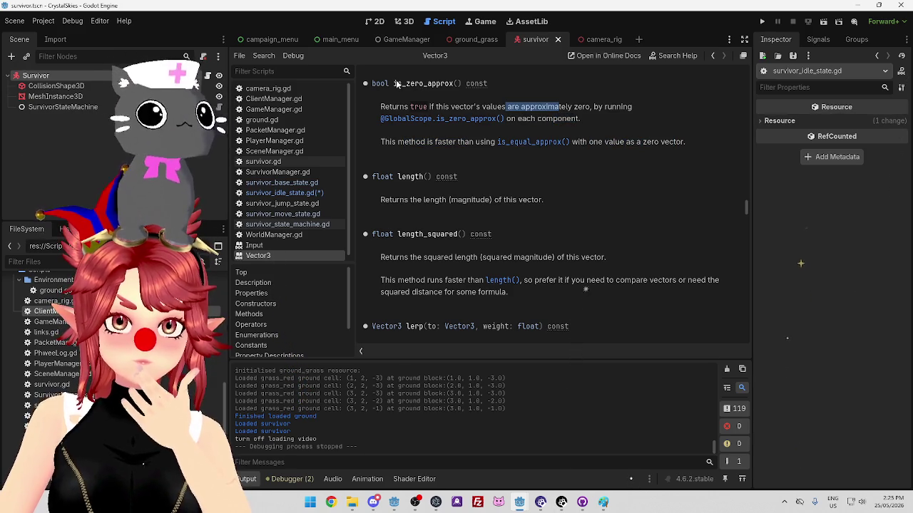
{"action": "scroll", "coordinate": [442, 90], "scroll_direction": "up", "scroll_amount": 1}
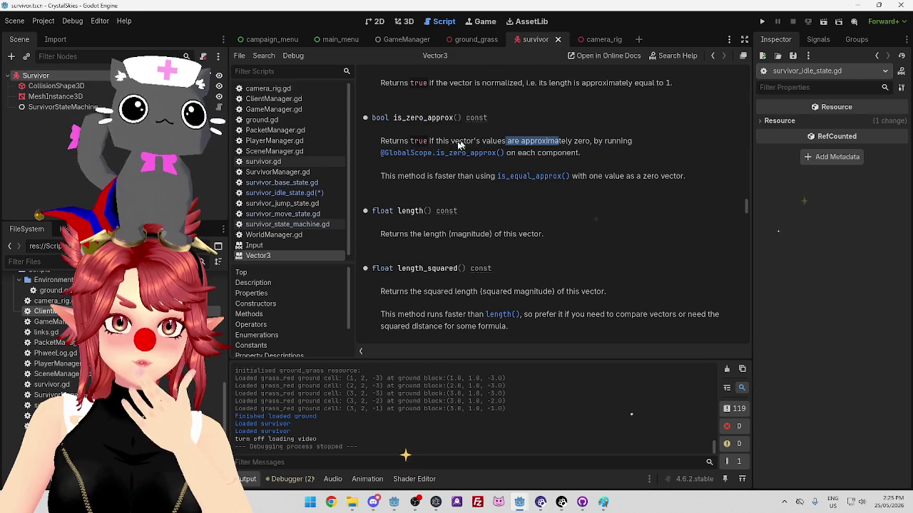
{"action": "left_click_drag", "start_coordinate": [394, 119], "coordinate": [448, 118]}
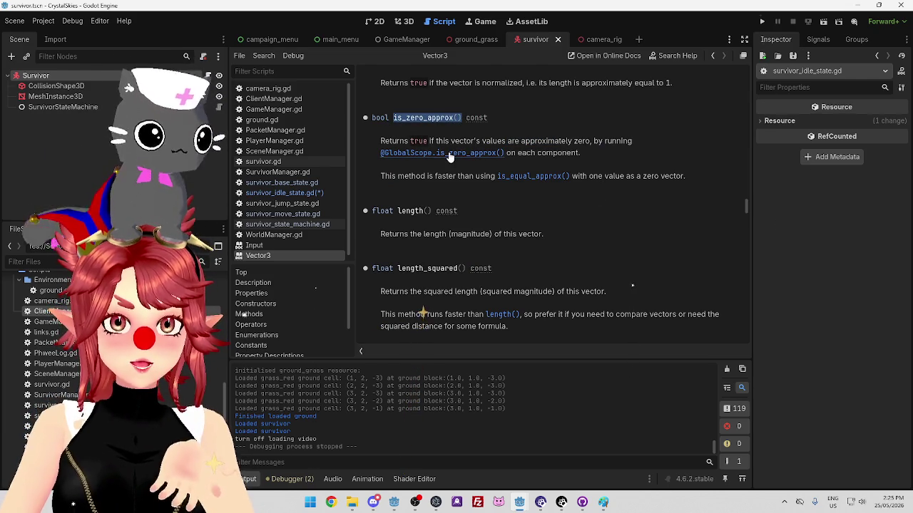
{"action": "left_click", "coordinate": [311, 194]}
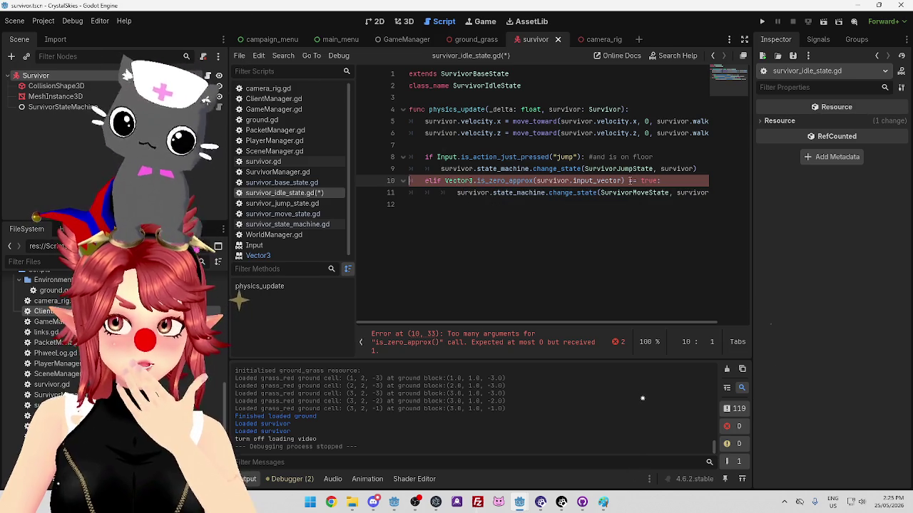
Drop == true and the call's argument, typing survivor.input_vector == before it instead.
{"action": "key", "text": "BackSpace"}
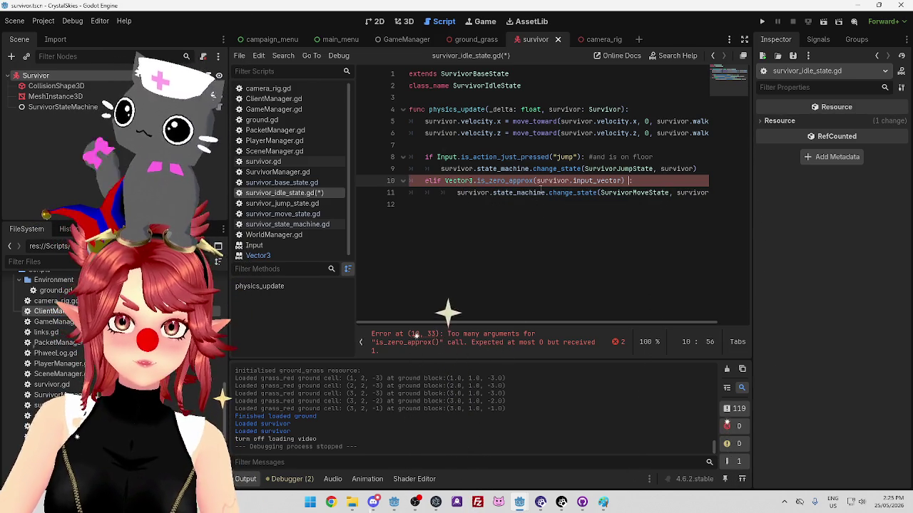
{"action": "left_click", "coordinate": [537, 180]}
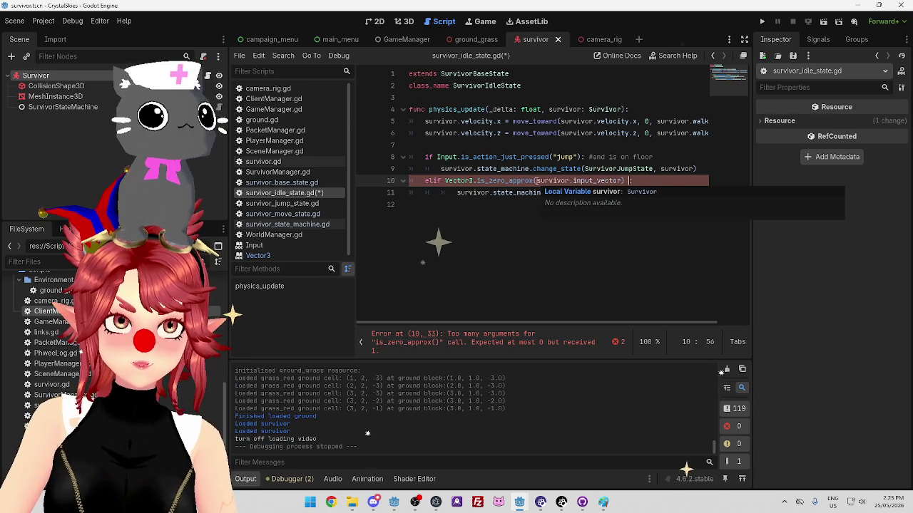
{"action": "key", "text": "shift+Right"}
{"action": "key", "text": "shift+Right"}
{"action": "key", "text": "shift+Right"}
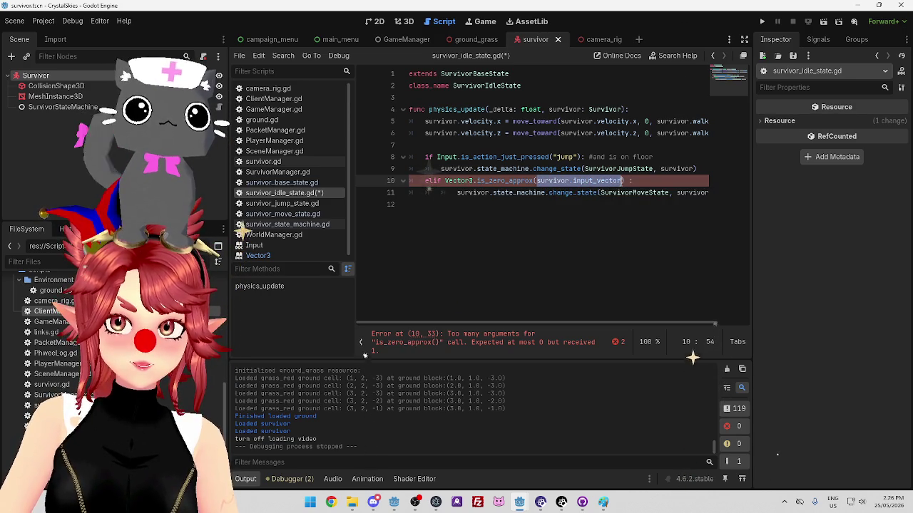
{"action": "key", "text": "BackSpace"}
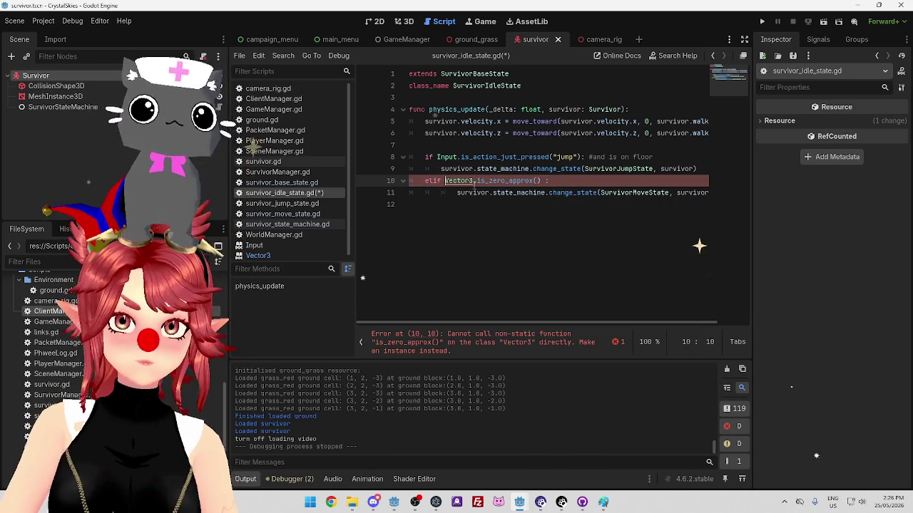
{"action": "type", "text": "survivor.input_vector =="}
{"action": "left_click", "coordinate": [432, 233]}
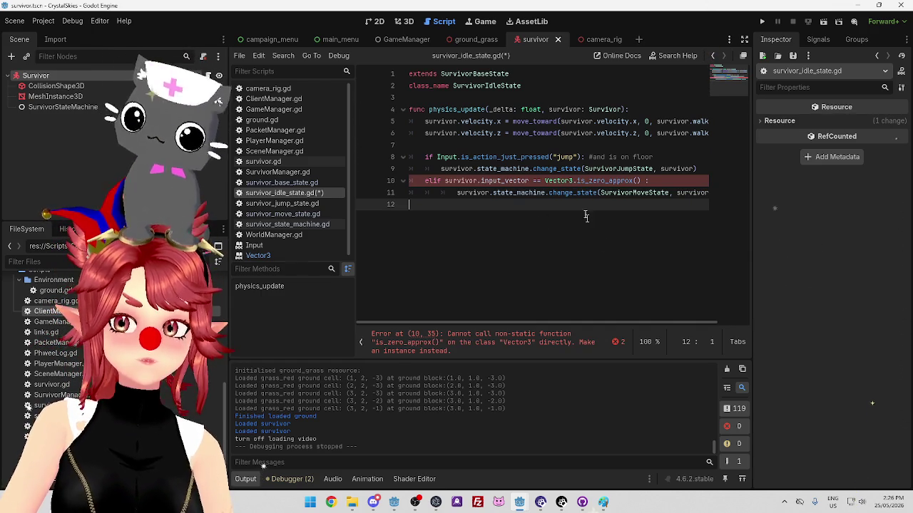
{"action": "mouse_move", "coordinate": [599, 181]}
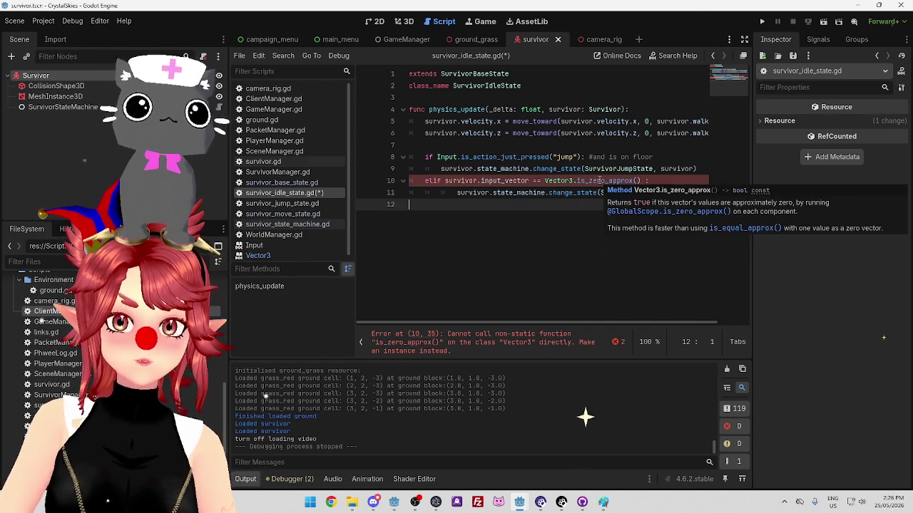
Move .is_zero_approx() onto survivor.input_vector, delete the leftover comparison, and save.
{"action": "left_click", "coordinate": [562, 181]}
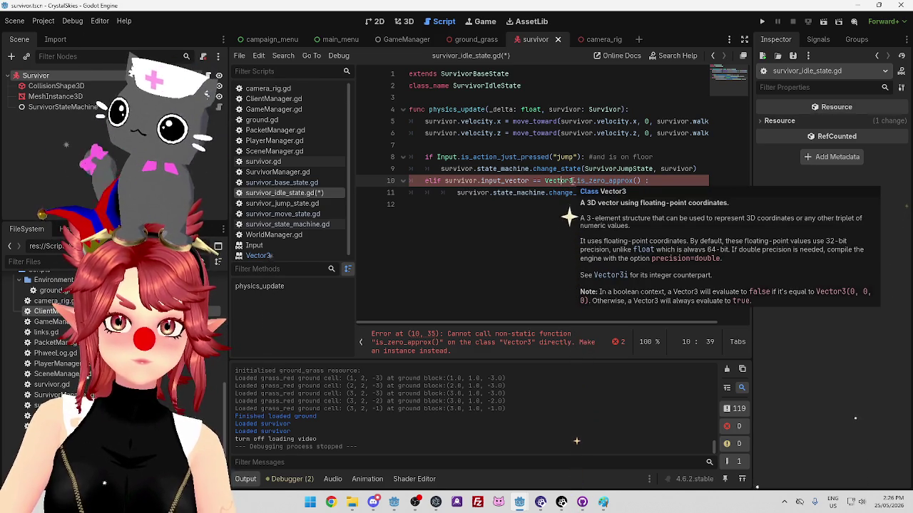
{"action": "left_click", "coordinate": [574, 181]}
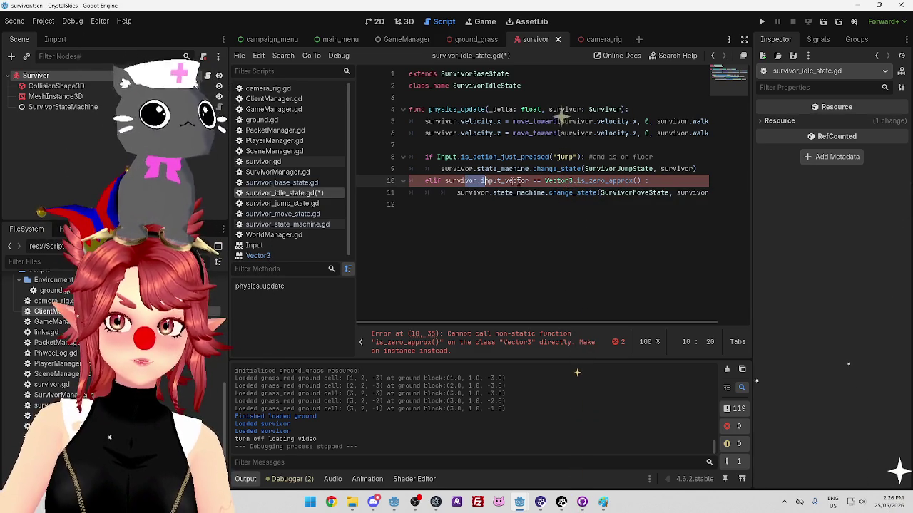
{"action": "left_click_drag", "start_coordinate": [574, 180], "coordinate": [640, 180]}
{"action": "key", "text": "ctrl+c"}
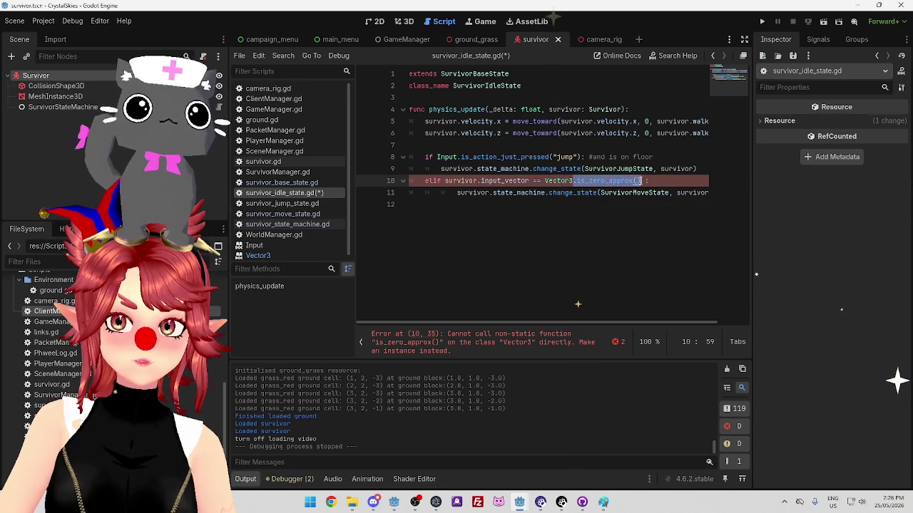
{"action": "left_click", "coordinate": [529, 180]}
{"action": "key", "text": "ctrl+v"}
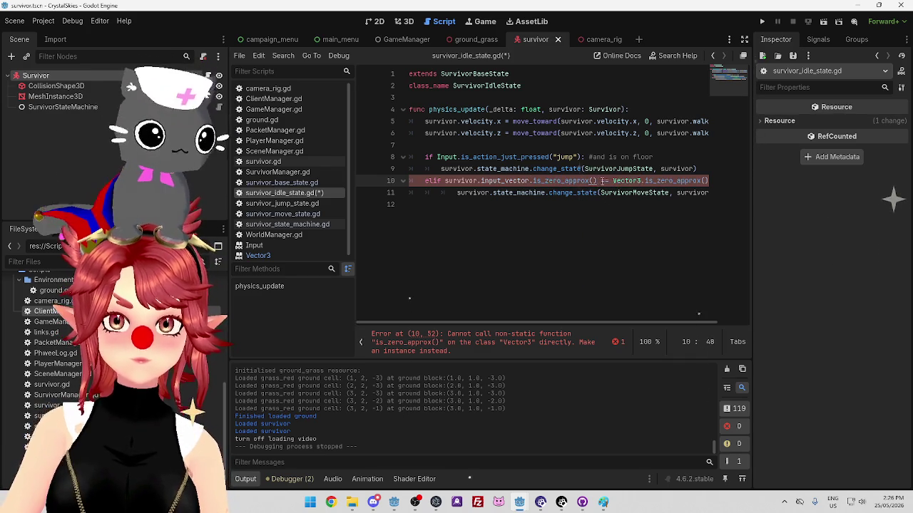
{"action": "left_click_drag", "start_coordinate": [602, 180], "coordinate": [707, 181]}
{"action": "key", "text": "BackSpace"}
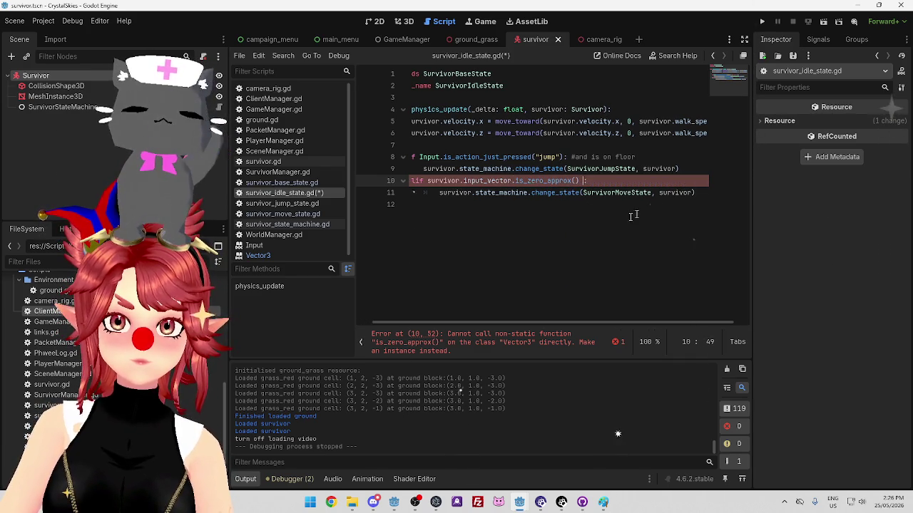
{"action": "left_click", "coordinate": [587, 243]}
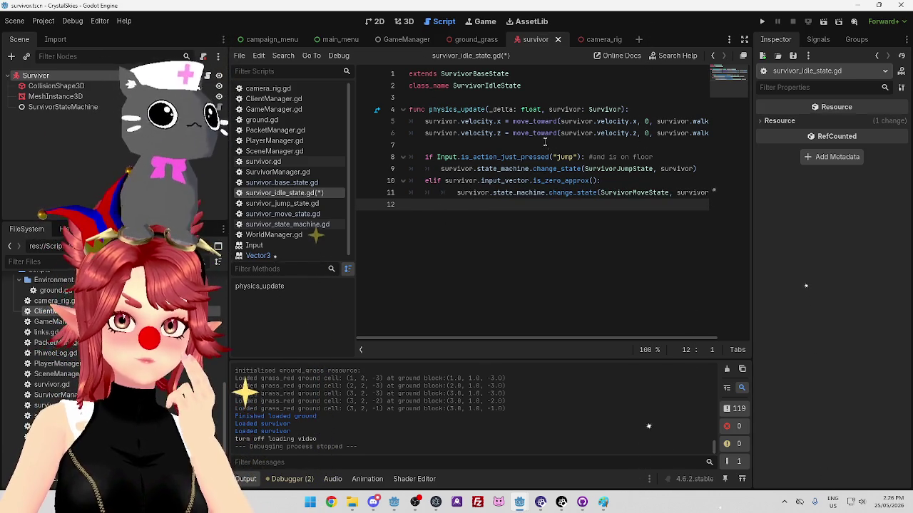
{"action": "left_click", "coordinate": [609, 181]}
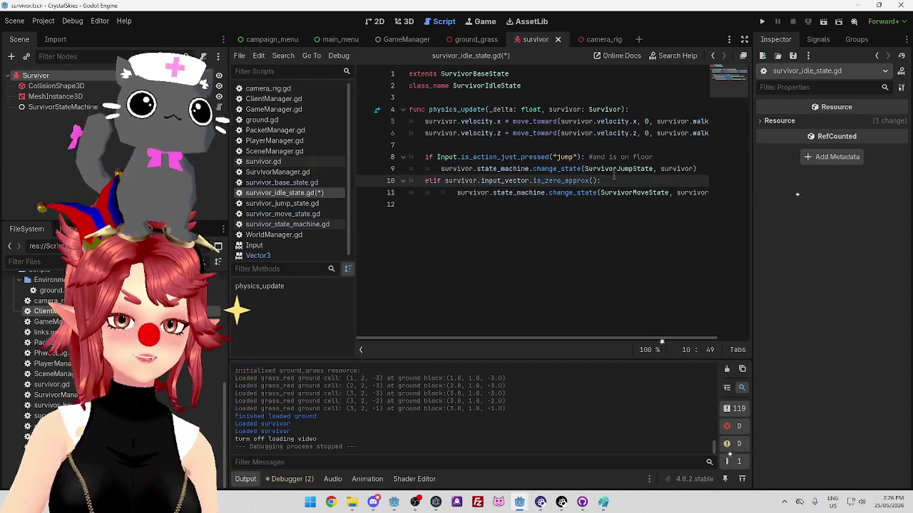
{"action": "key", "text": "ctrl+s"}
{"action": "left_click", "coordinate": [605, 206]}
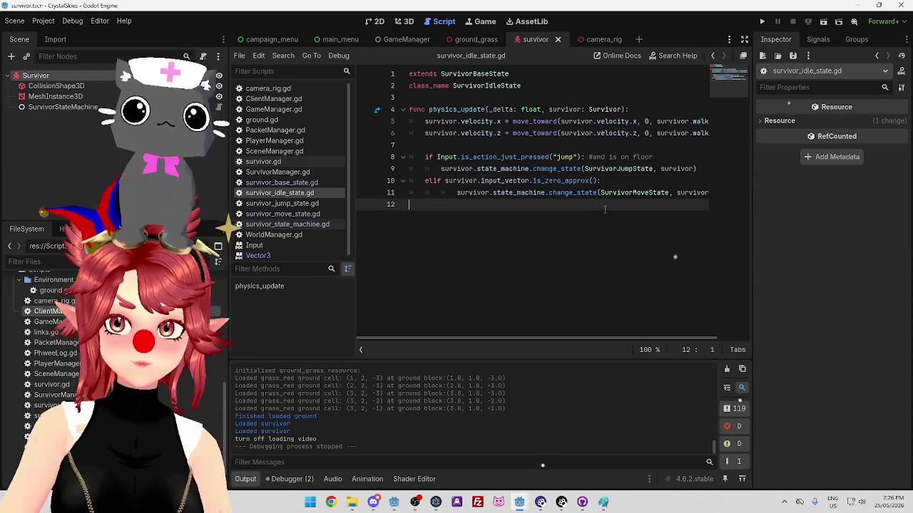
{"action": "left_click", "coordinate": [764, 25]}
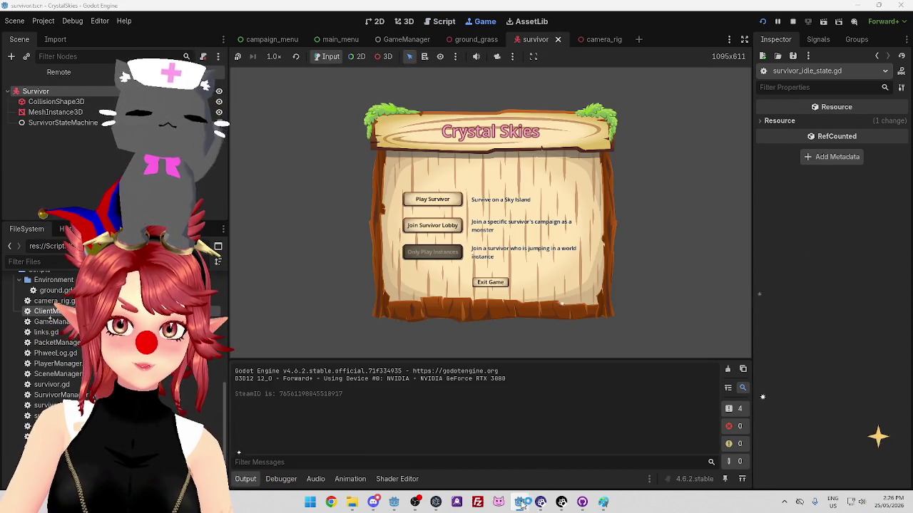
{"action": "mouse_move", "coordinate": [521, 504]}
{"action": "left_click", "coordinate": [574, 471]}
{"action": "left_click", "coordinate": [764, 24]}
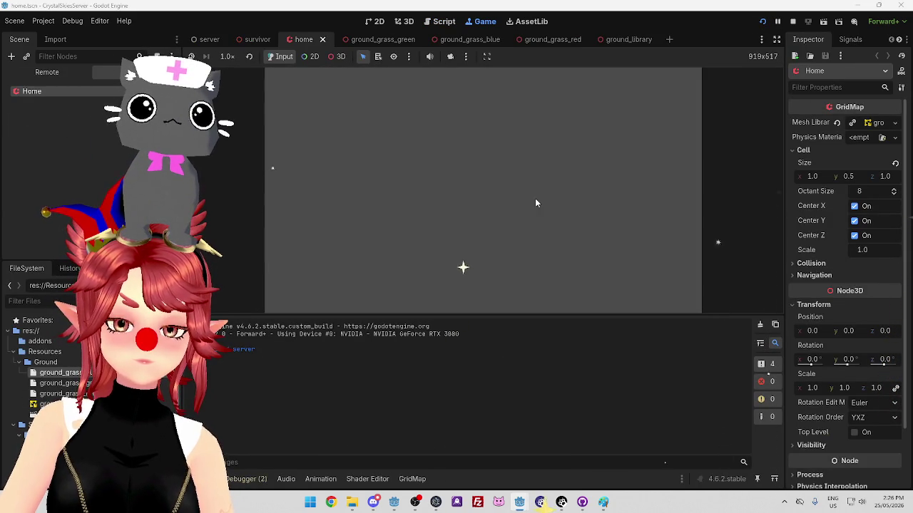
{"action": "mouse_move", "coordinate": [519, 503]}
{"action": "left_click", "coordinate": [469, 442]}
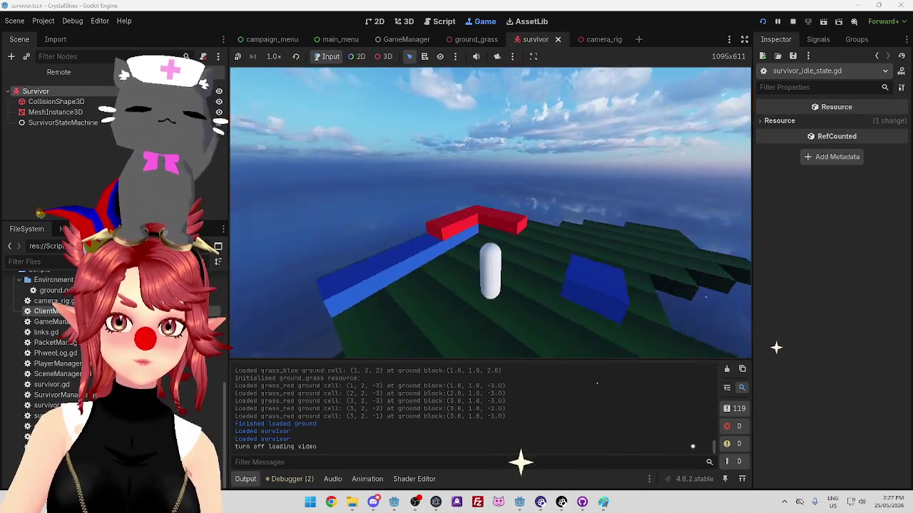
{"action": "left_click", "coordinate": [792, 21]}
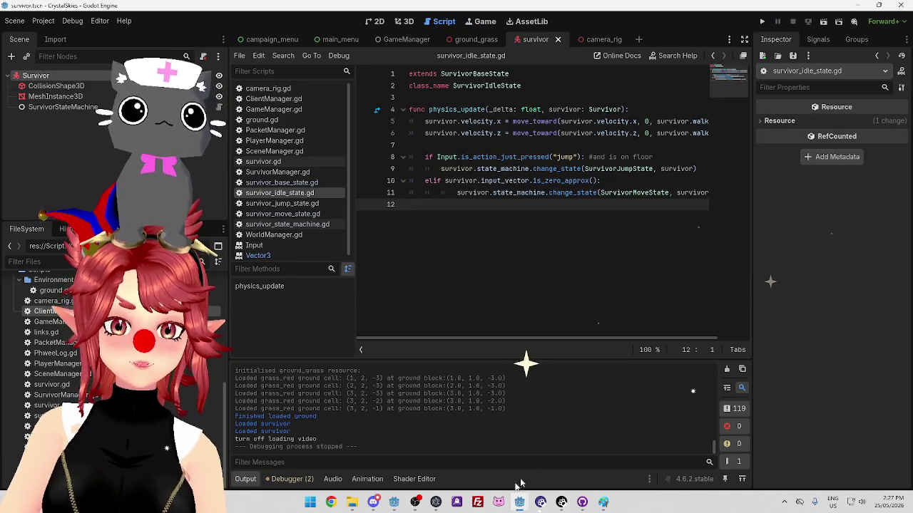
Stop the running server project and return to the client editor.
{"action": "key", "text": "alt+Tab"}
{"action": "left_click", "coordinate": [792, 21]}
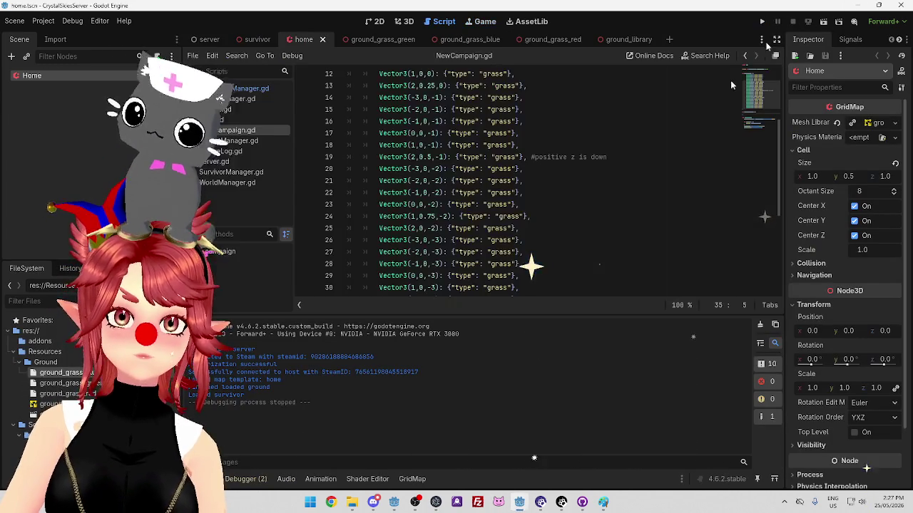
{"action": "mouse_move", "coordinate": [518, 503]}
{"action": "left_click", "coordinate": [469, 449]}
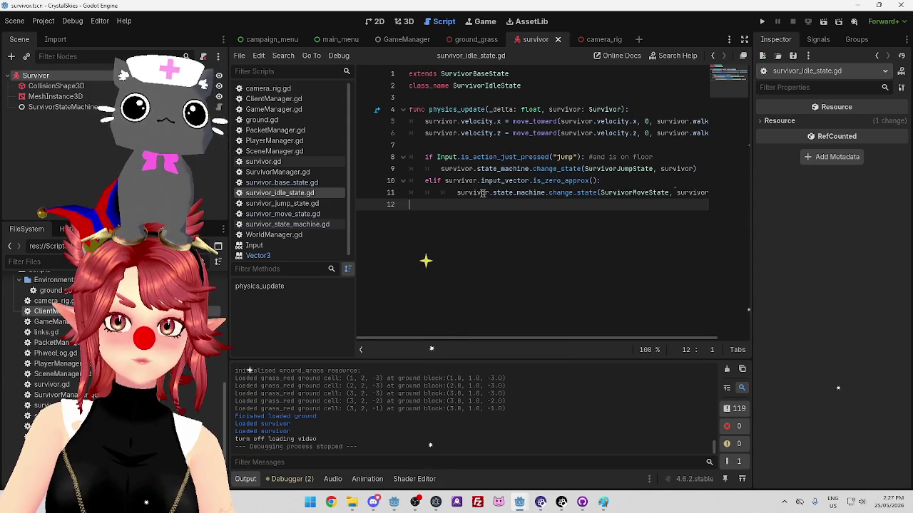
Change line 10 to elif !survivor.input_vector.is_zero_approx():, save, and run the project.
{"action": "mouse_move", "coordinate": [576, 181]}
{"action": "left_click", "coordinate": [612, 181]}
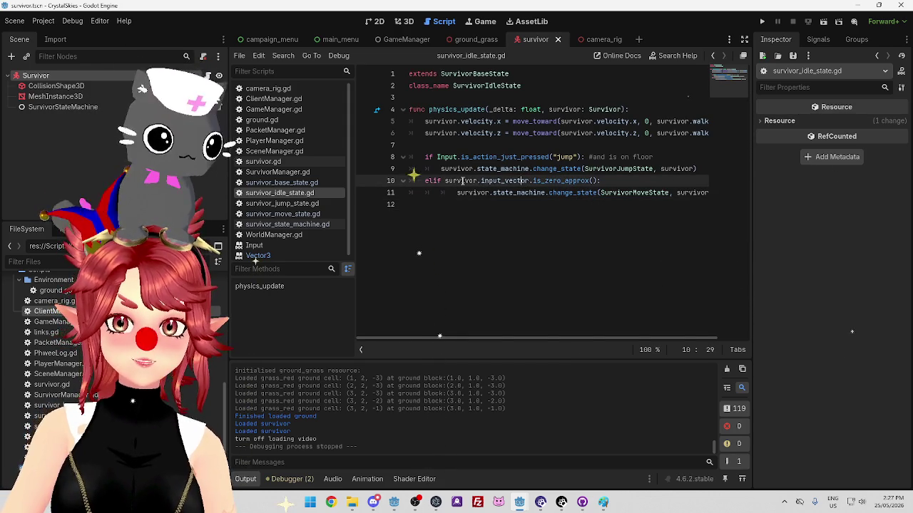
{"action": "left_click_drag", "start_coordinate": [612, 181], "coordinate": [487, 180]}
{"action": "left_click", "coordinate": [653, 181]}
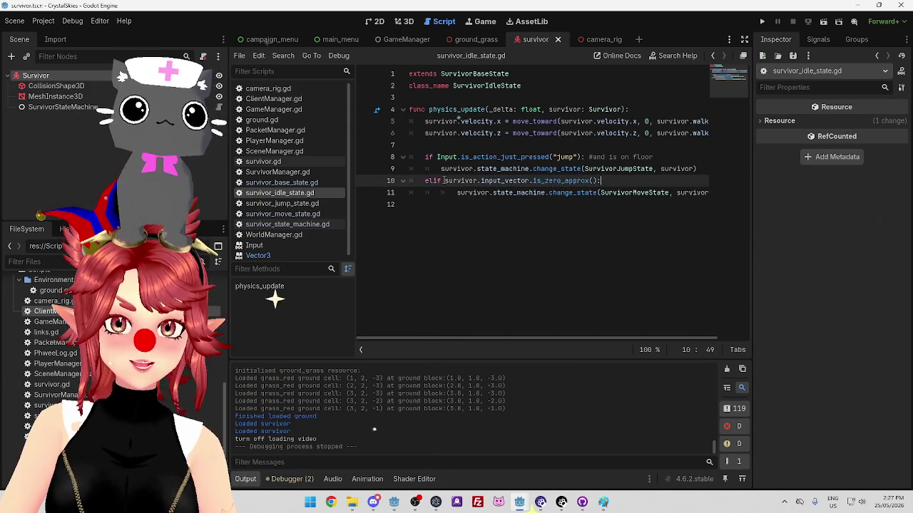
{"action": "left_click_drag", "start_coordinate": [446, 180], "coordinate": [586, 180]}
{"action": "left_click", "coordinate": [660, 192]}
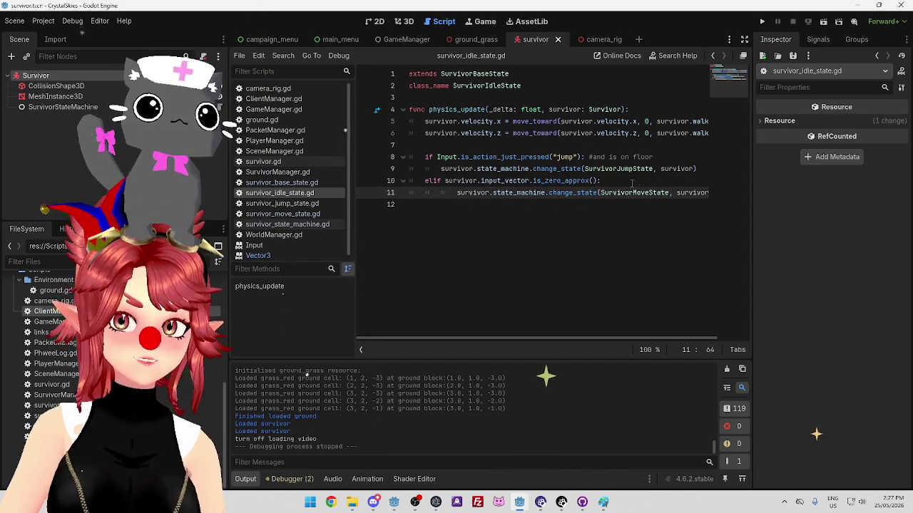
{"action": "key", "text": "Up"}
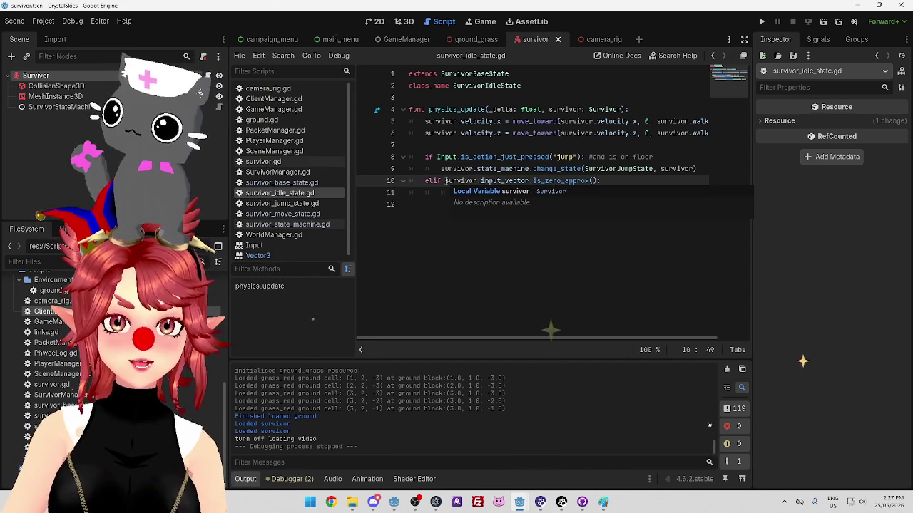
{"action": "left_click_drag", "start_coordinate": [445, 180], "coordinate": [603, 181]}
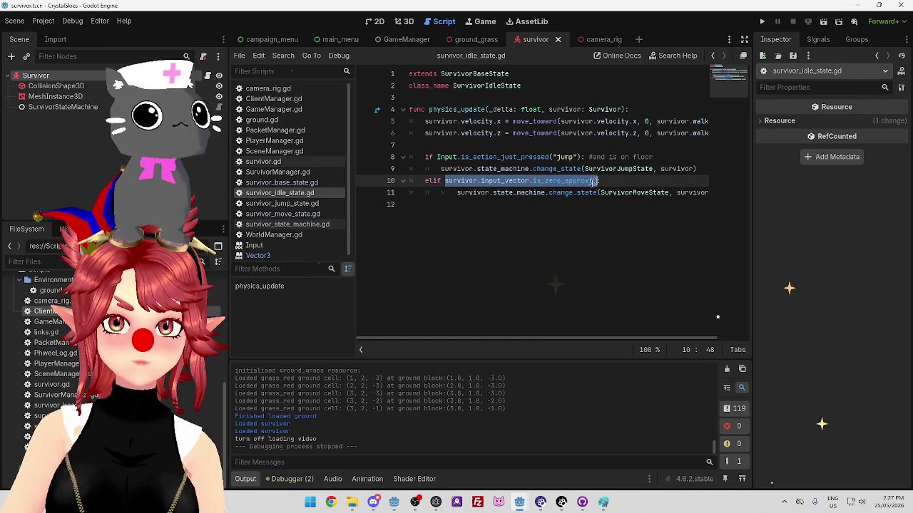
{"action": "left_click", "coordinate": [446, 180]}
{"action": "type", "text": "!"}
{"action": "left_click", "coordinate": [449, 205]}
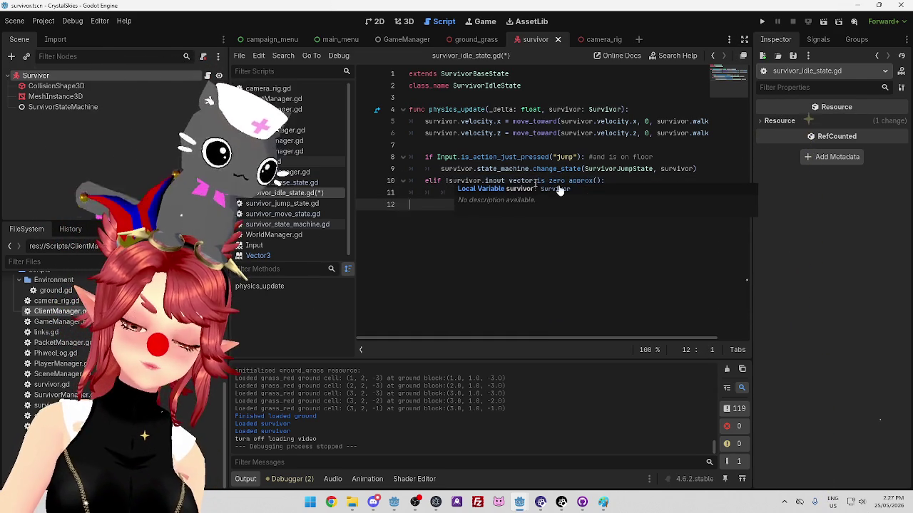
{"action": "left_click", "coordinate": [605, 181]}
{"action": "key", "text": "ctrl+s"}
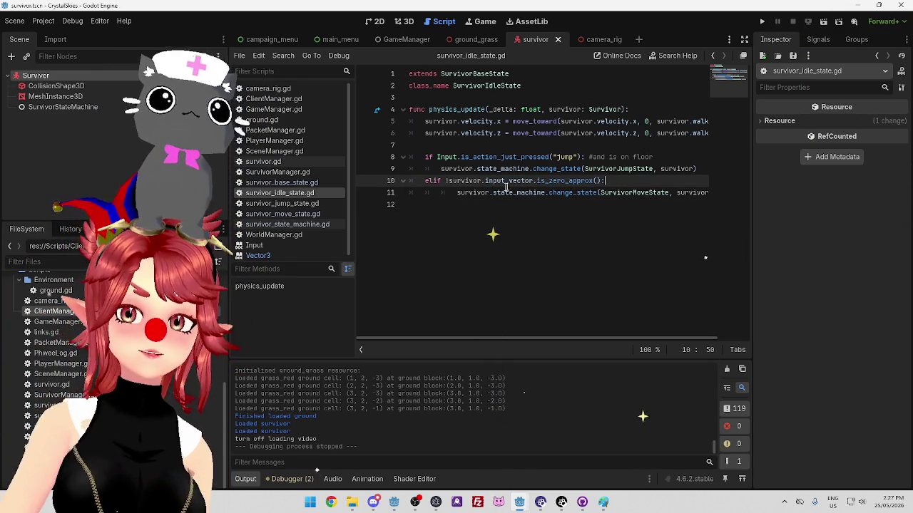
{"action": "left_click", "coordinate": [761, 23]}
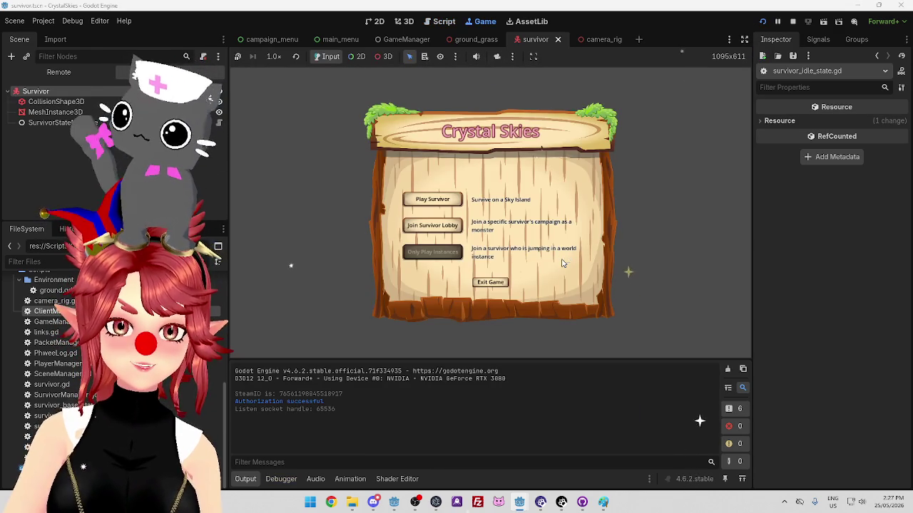
Run the server project alongside the client, play into the level, then stop the test.
{"action": "mouse_move", "coordinate": [519, 504]}
{"action": "left_click", "coordinate": [563, 457]}
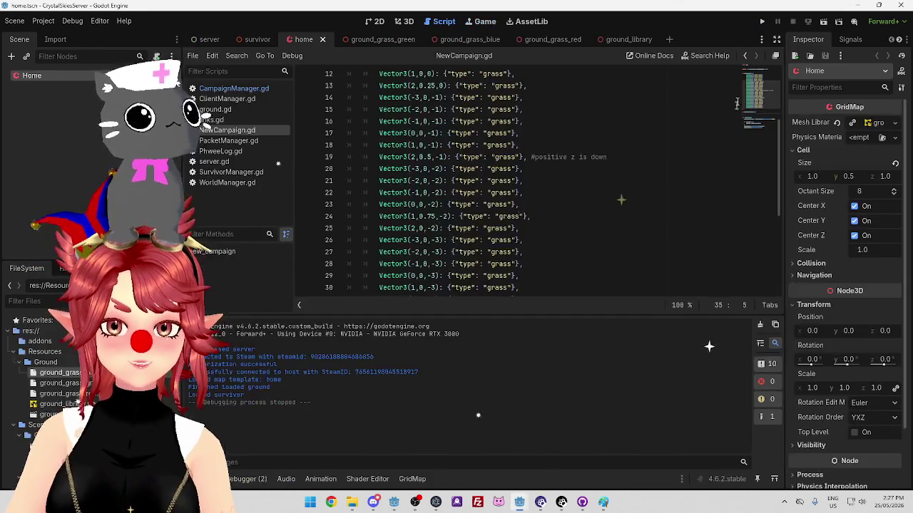
{"action": "left_click", "coordinate": [760, 24]}
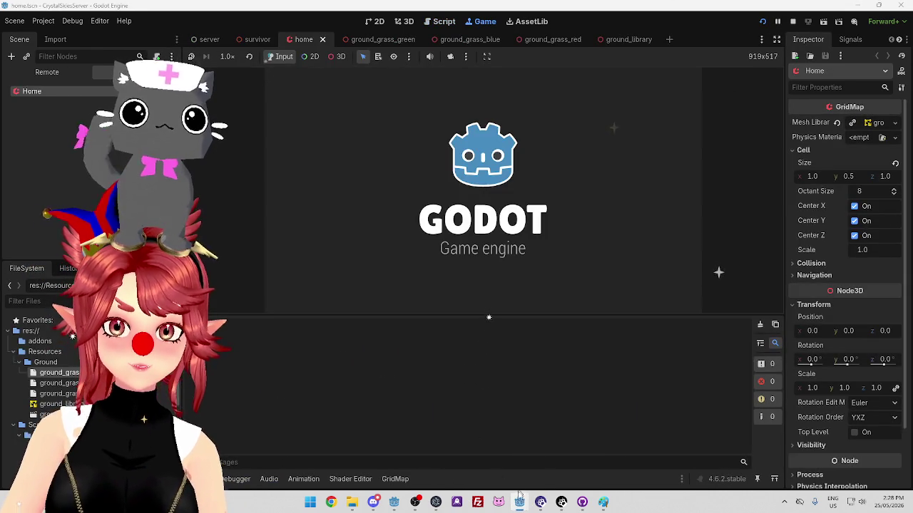
{"action": "mouse_move", "coordinate": [519, 503]}
{"action": "left_click", "coordinate": [457, 446]}
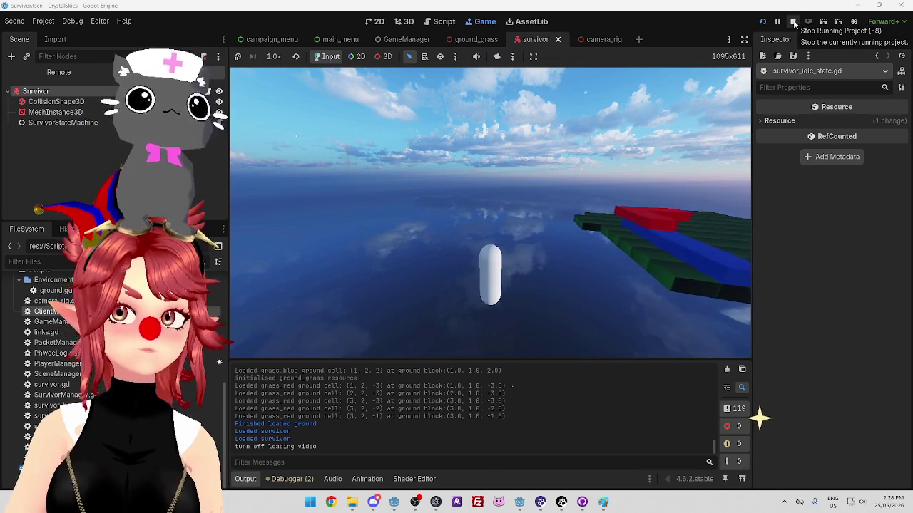
{"action": "left_click", "coordinate": [793, 22]}
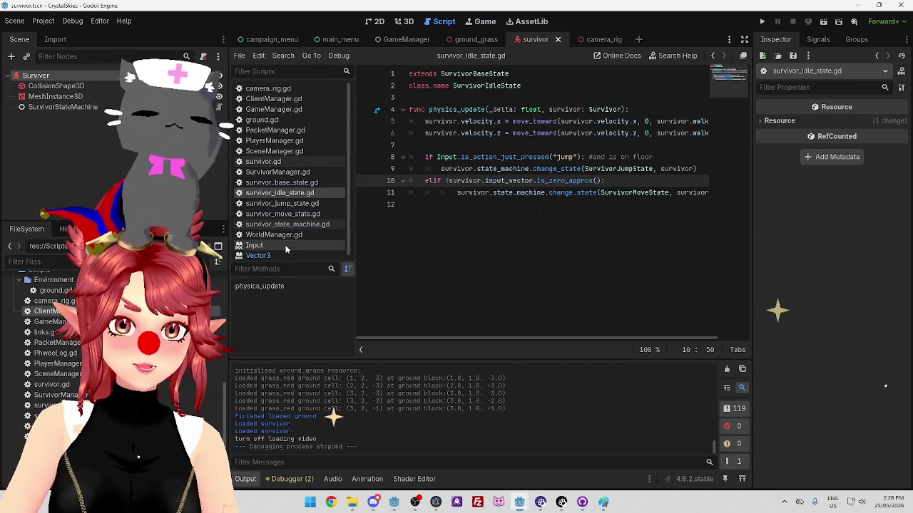
Add a PhweeLog.info call logging the new state as the first line of change_state.
{"action": "left_click", "coordinate": [292, 225]}
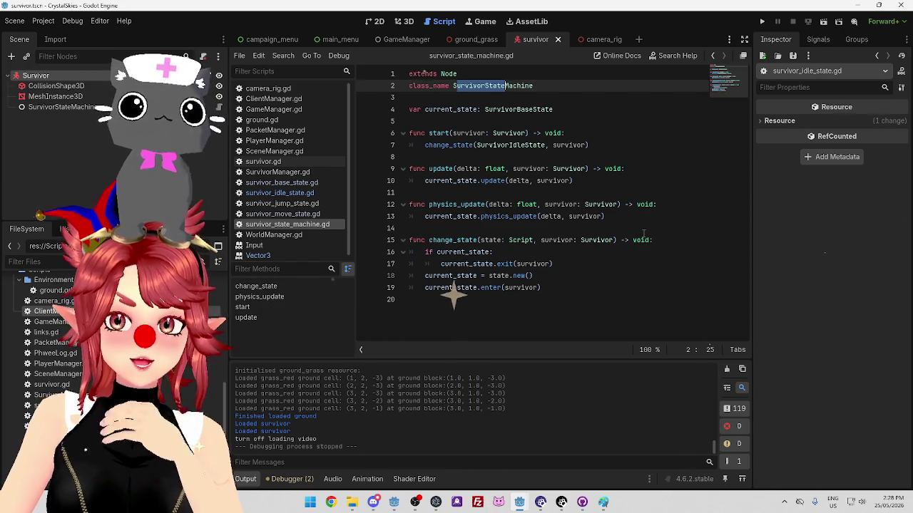
{"action": "left_click", "coordinate": [687, 240]}
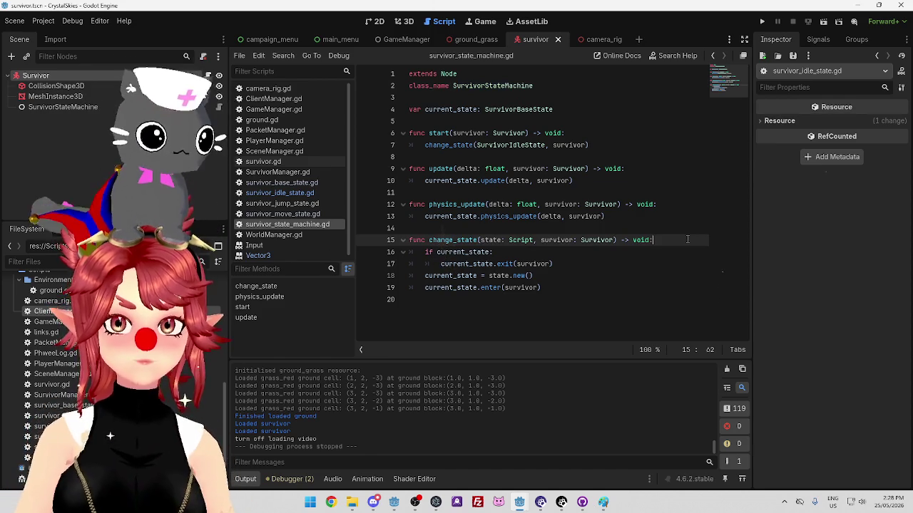
{"action": "key", "text": "Return"}
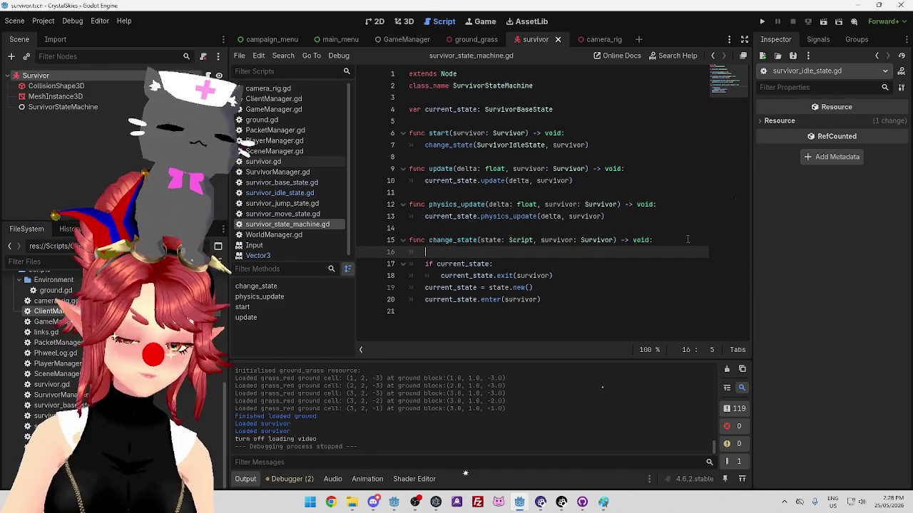
{"action": "type", "text": "Phwee"}
{"action": "key", "text": "Return"}
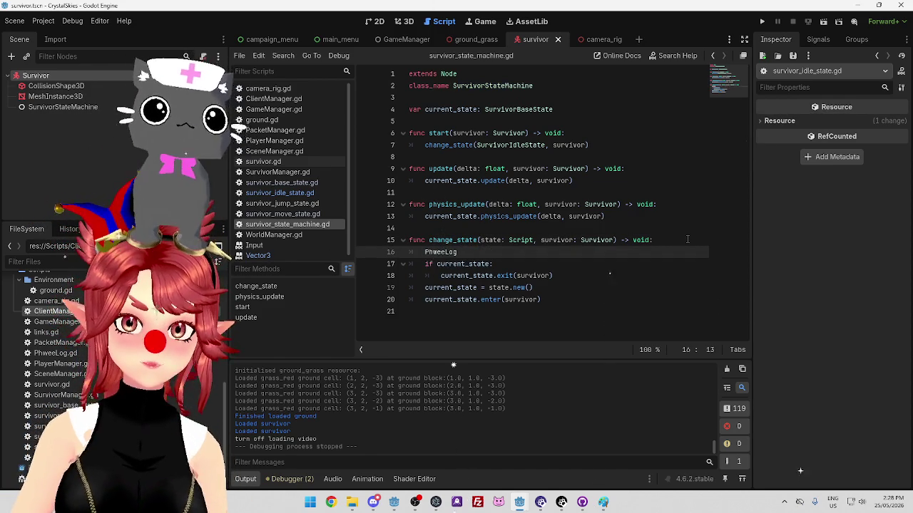
{"action": "type", "text": ".info"}
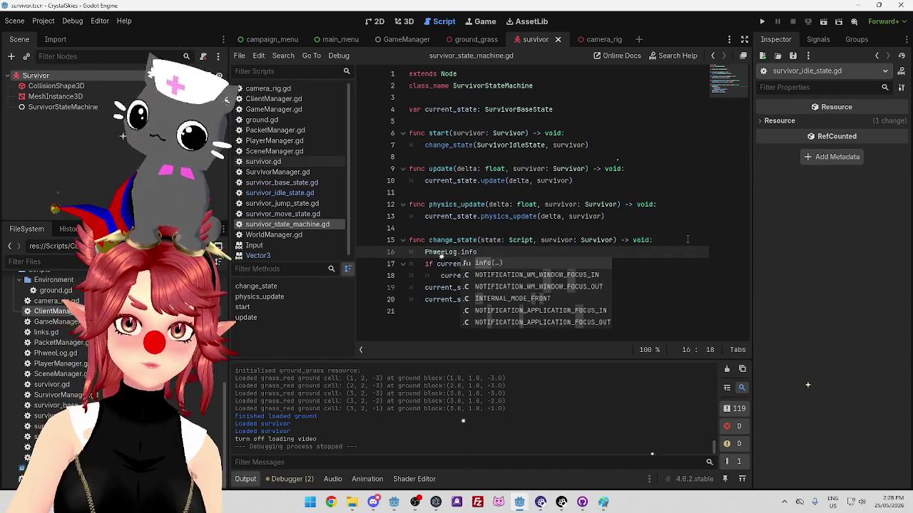
{"action": "key", "text": "Return"}
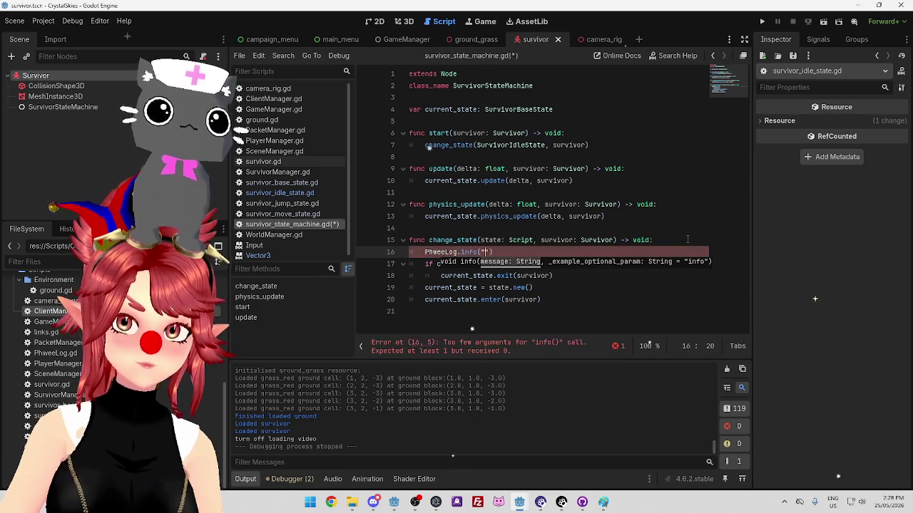
{"action": "type", "text": "change"}
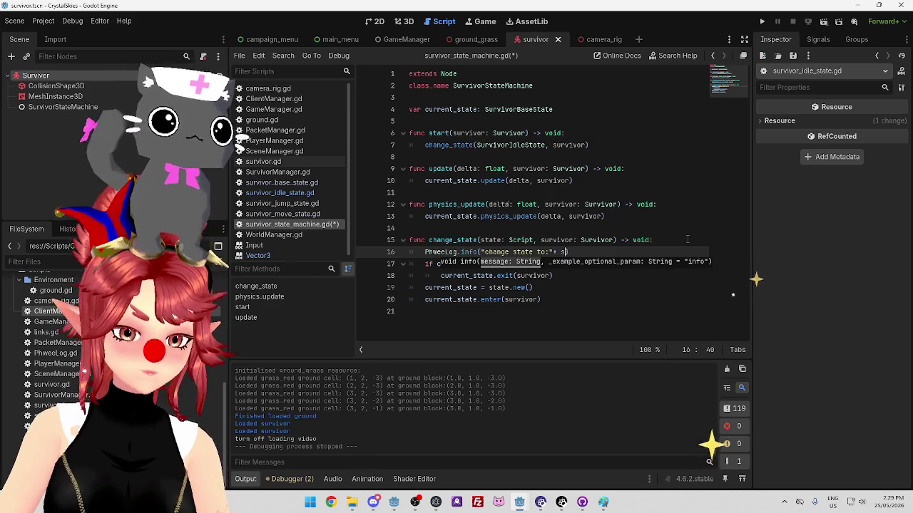
{"action": "type", "text": "state"}
{"action": "left_click", "coordinate": [438, 206]}
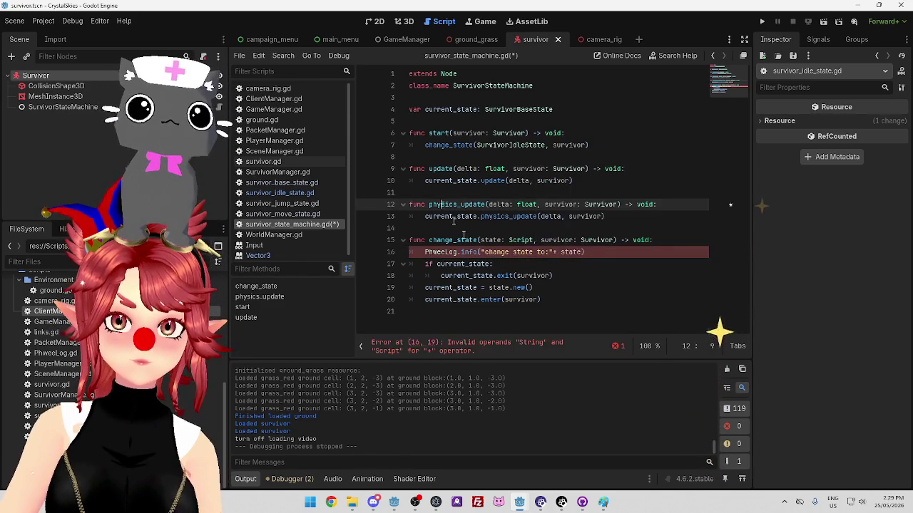
Wrap state in str() inside the log message and save survivor_state_machine.gd.
{"action": "left_click", "coordinate": [548, 252]}
{"action": "left_click", "coordinate": [579, 253]}
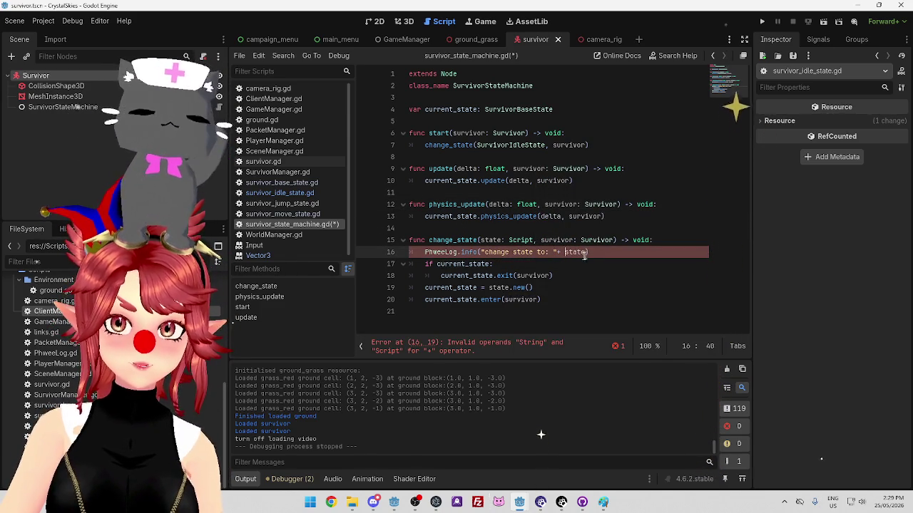
{"action": "type", "text": "str("}
{"action": "key", "text": "End"}
{"action": "type", "text": ")"}
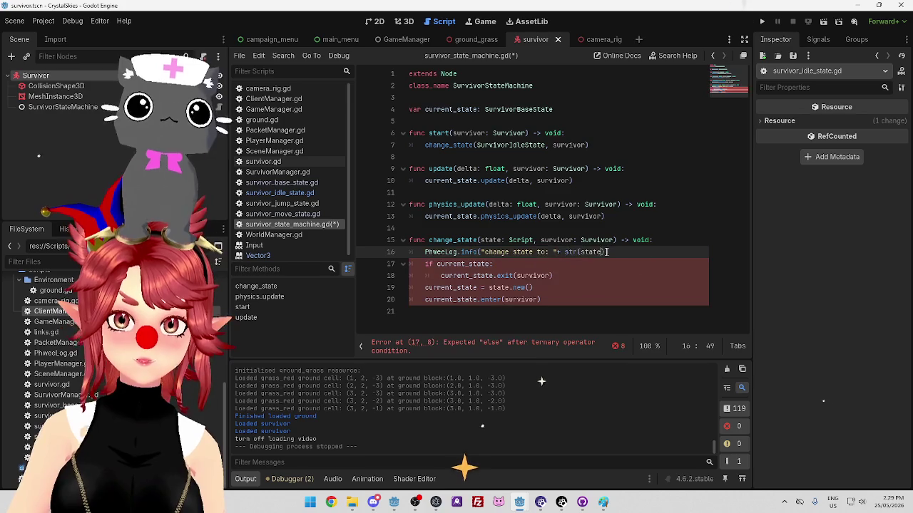
{"action": "left_click", "coordinate": [525, 229]}
{"action": "key", "text": "ctrl+s"}
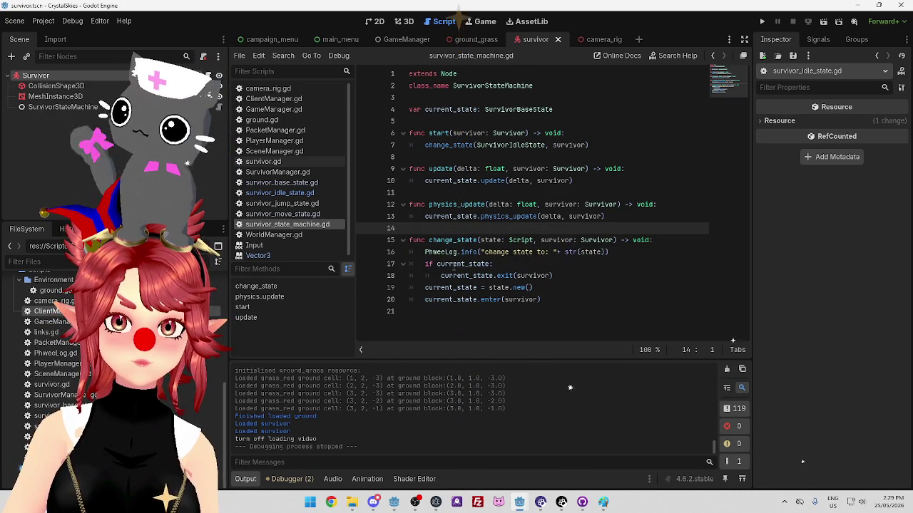
Capitalise the log message so it begins 'Change state to: '.
{"action": "mouse_move", "coordinate": [453, 265]}
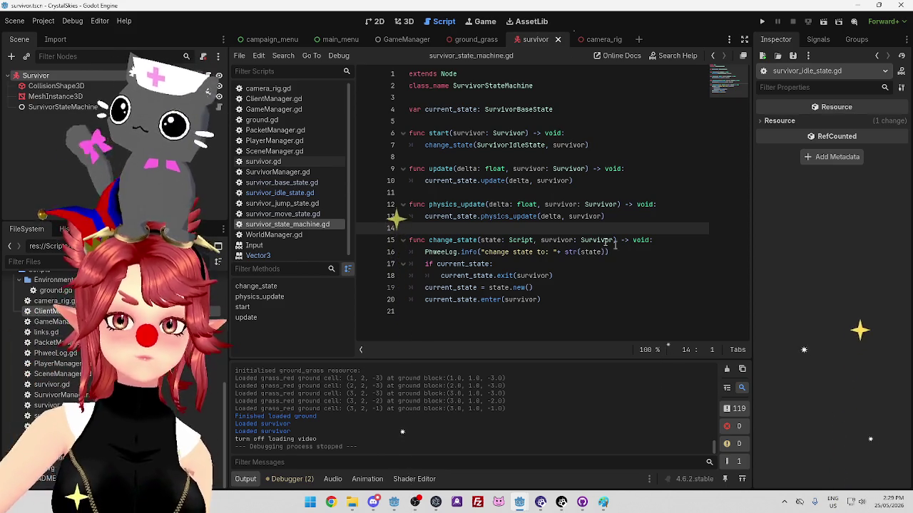
{"action": "left_click", "coordinate": [488, 252]}
{"action": "key", "text": "BackSpace"}
{"action": "type", "text": "C"}
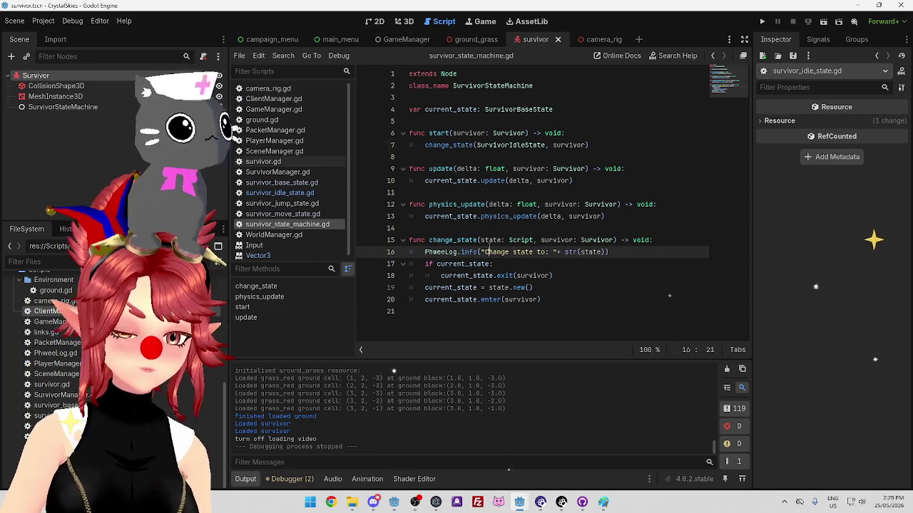
{"action": "left_click", "coordinate": [461, 276]}
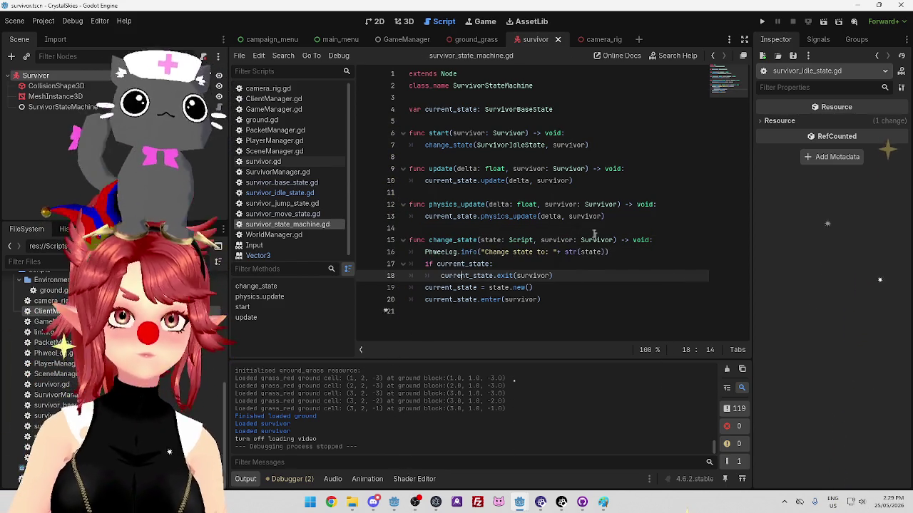
Run the client project, then run the server project, and return to the client editor.
{"action": "left_click", "coordinate": [762, 22]}
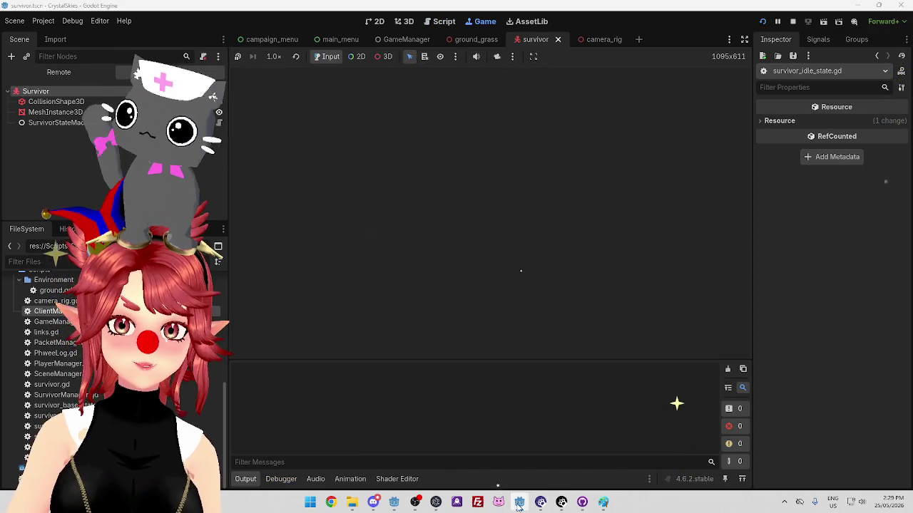
{"action": "mouse_move", "coordinate": [519, 502]}
{"action": "left_click", "coordinate": [565, 446]}
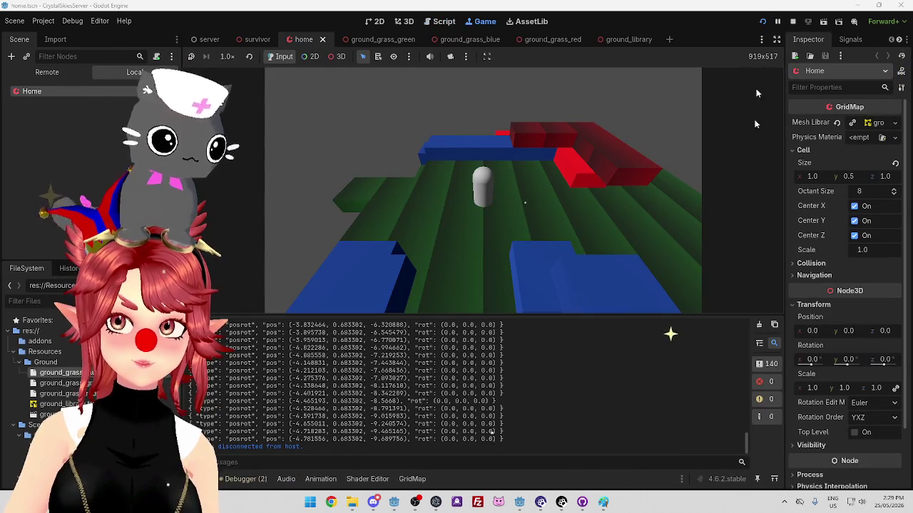
{"action": "left_click", "coordinate": [762, 22]}
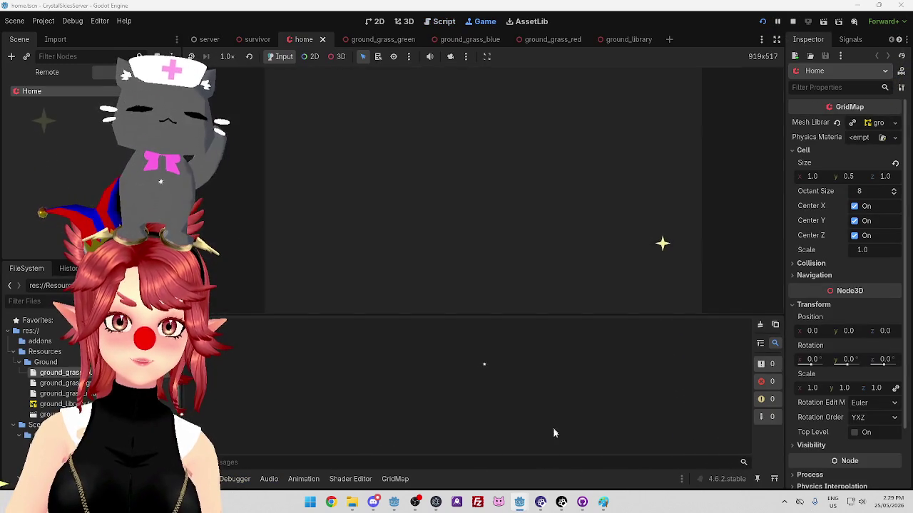
{"action": "mouse_move", "coordinate": [519, 502]}
{"action": "left_click", "coordinate": [468, 449]}
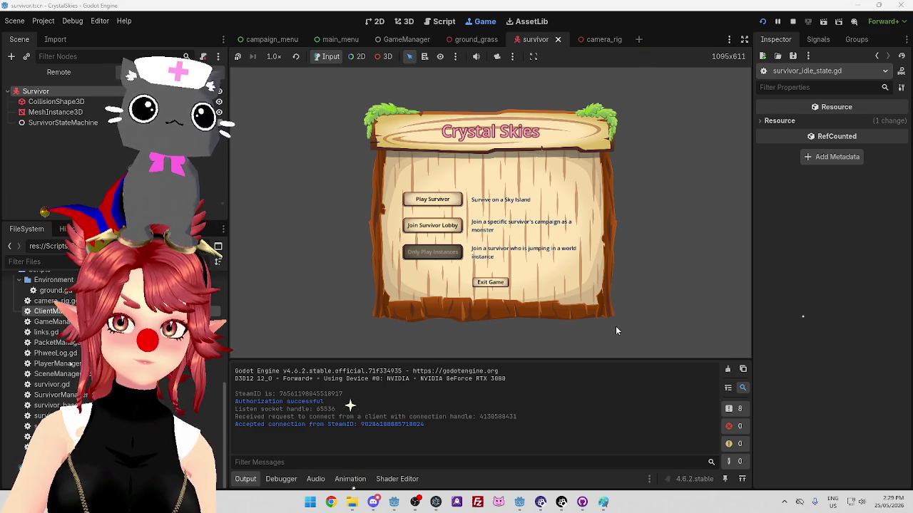
Walk the survivor onto the blocks with W, stop the game, and return to the CrystalSkies editor.
{"action": "key", "text": "w"}
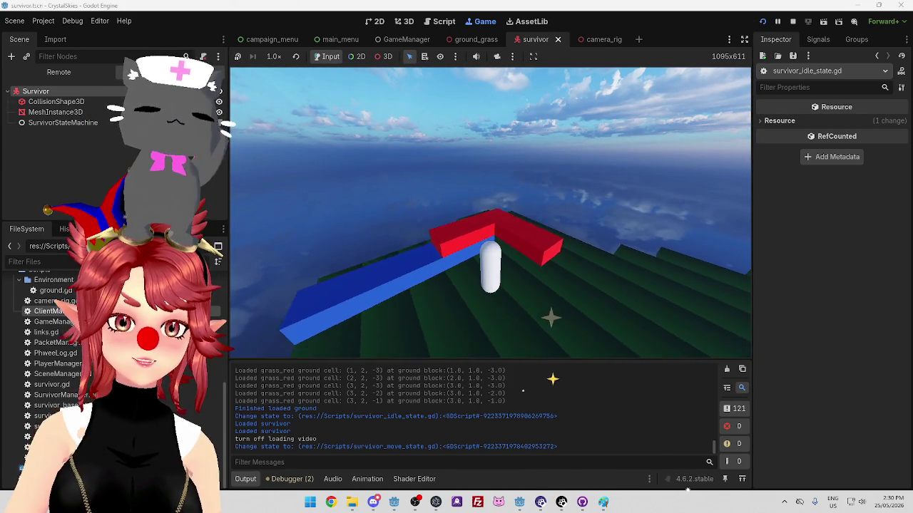
{"action": "left_click", "coordinate": [793, 21]}
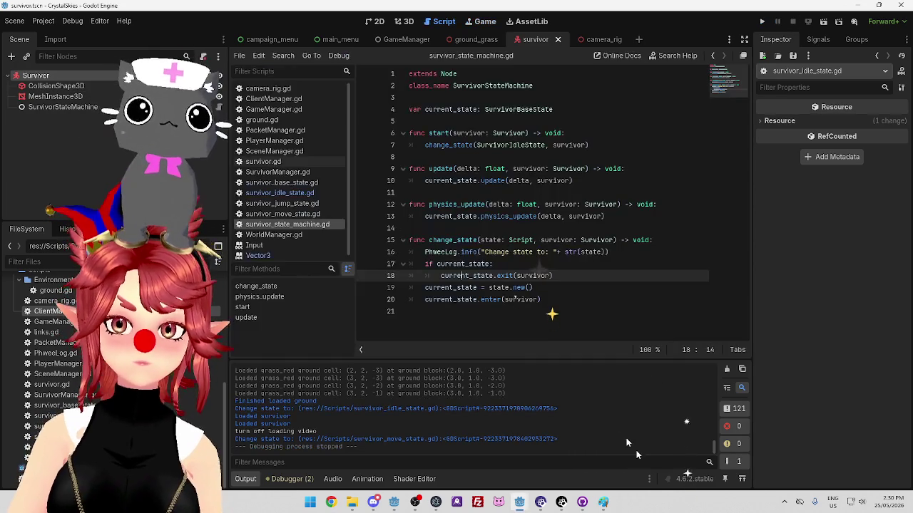
{"action": "mouse_move", "coordinate": [519, 502]}
{"action": "left_click", "coordinate": [570, 452]}
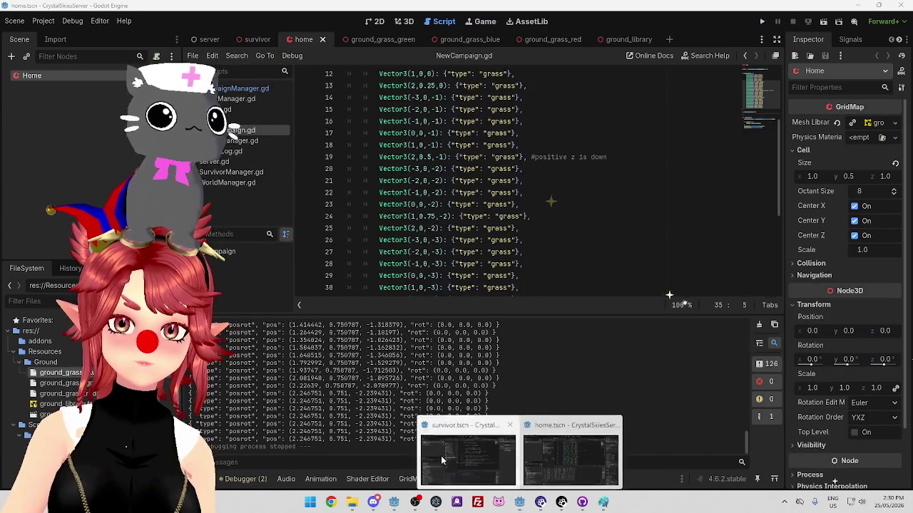
{"action": "left_click", "coordinate": [442, 453]}
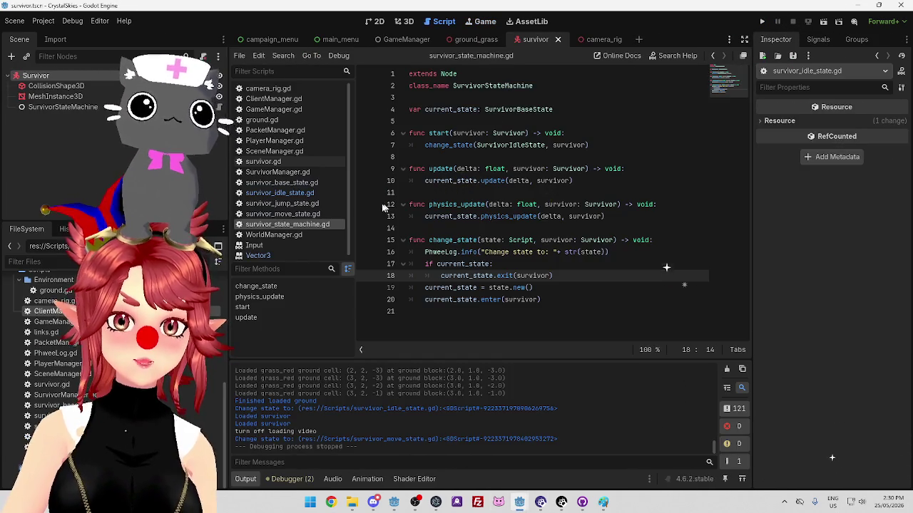
Copy the zero-input condition from line 10 of survivor_idle_state.gd.
{"action": "left_click", "coordinate": [301, 214]}
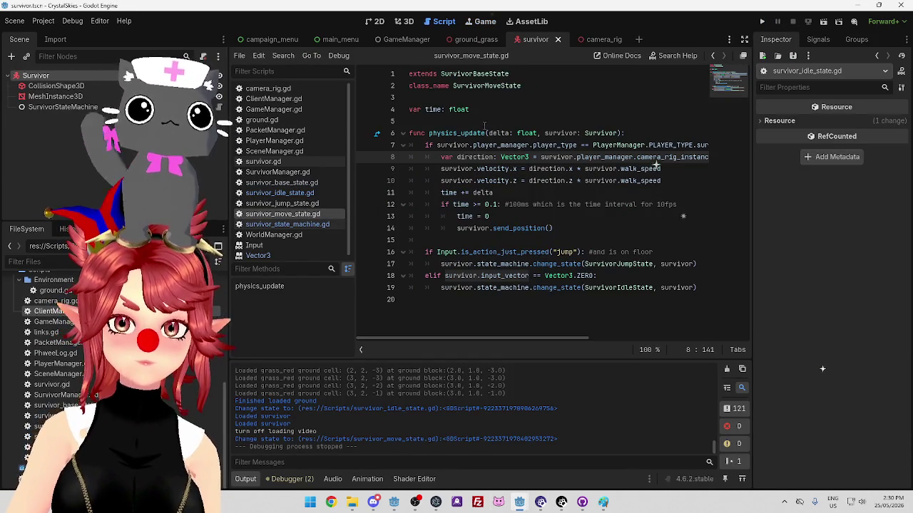
{"action": "left_click", "coordinate": [611, 278]}
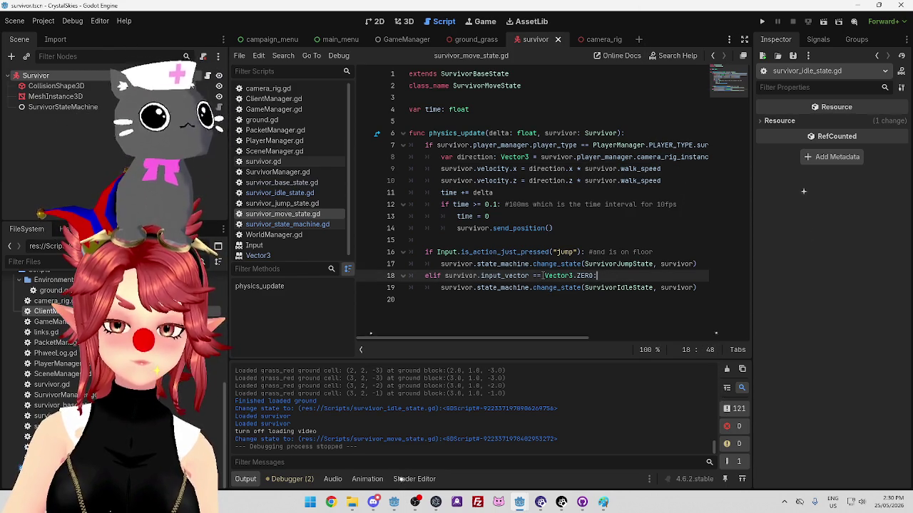
{"action": "left_click", "coordinate": [308, 193]}
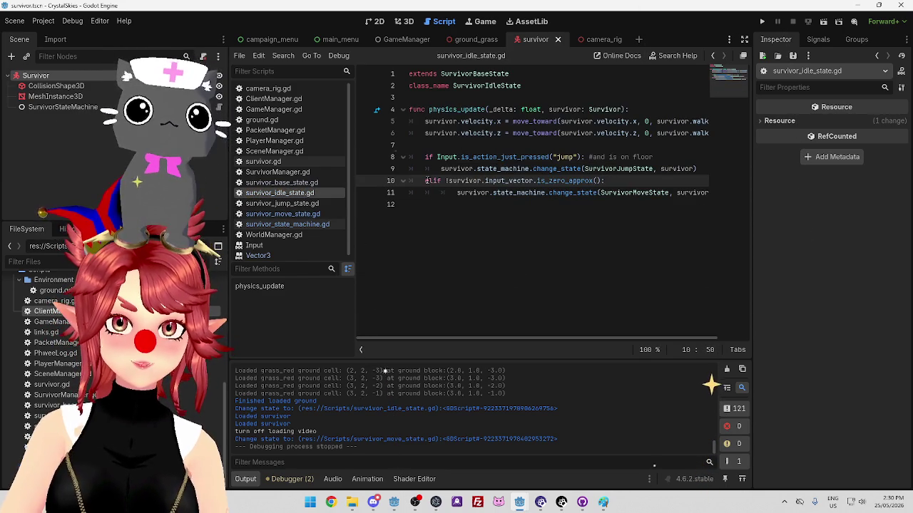
{"action": "mouse_move", "coordinate": [426, 181]}
{"action": "left_mouse_down"}
{"action": "mouse_move", "coordinate": [698, 169]}
{"action": "mouse_move", "coordinate": [621, 180]}
{"action": "left_mouse_up"}
{"action": "key", "text": "ctrl+c"}
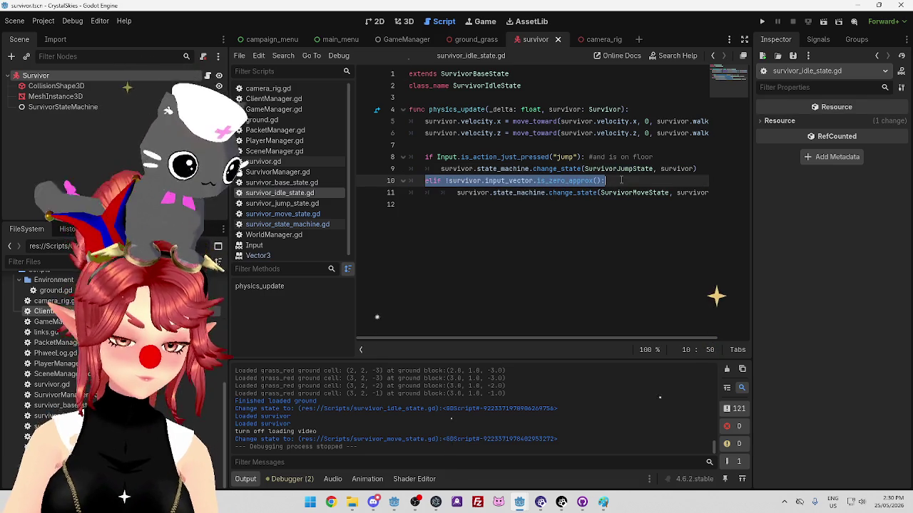
Change line 18 of survivor_move_state.gd to 'elif survivor.input_vector.is_zero_approx():', save, and run.
{"action": "left_click", "coordinate": [302, 215]}
{"action": "triple_click", "coordinate": [426, 275]}
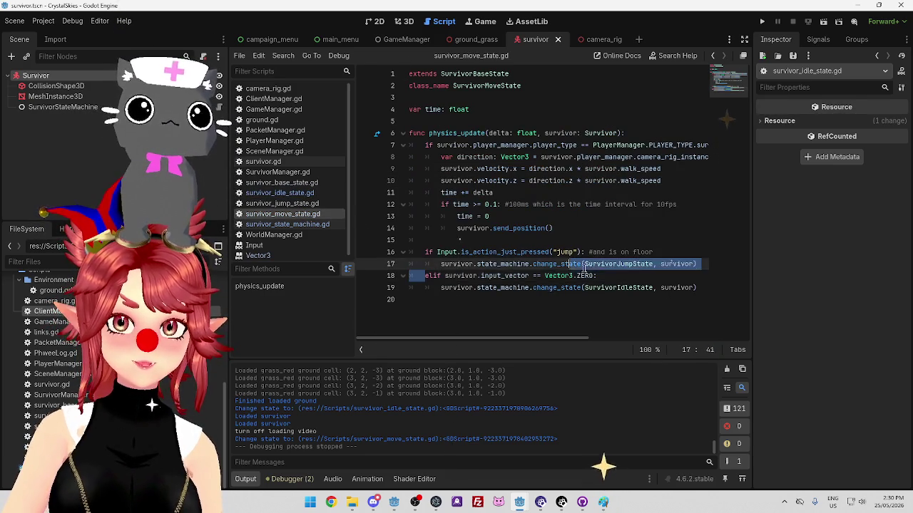
{"action": "key", "text": "ctrl+v"}
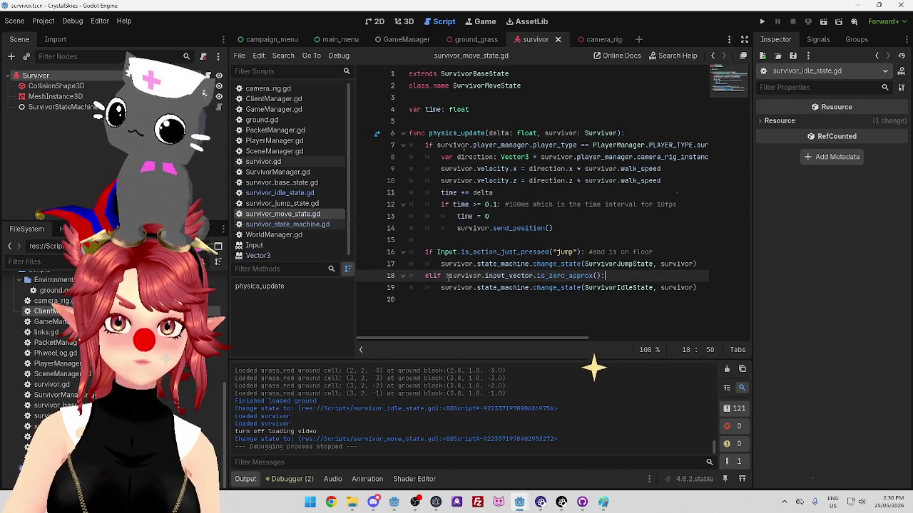
{"action": "left_click", "coordinate": [448, 276]}
{"action": "key", "text": "BackSpace"}
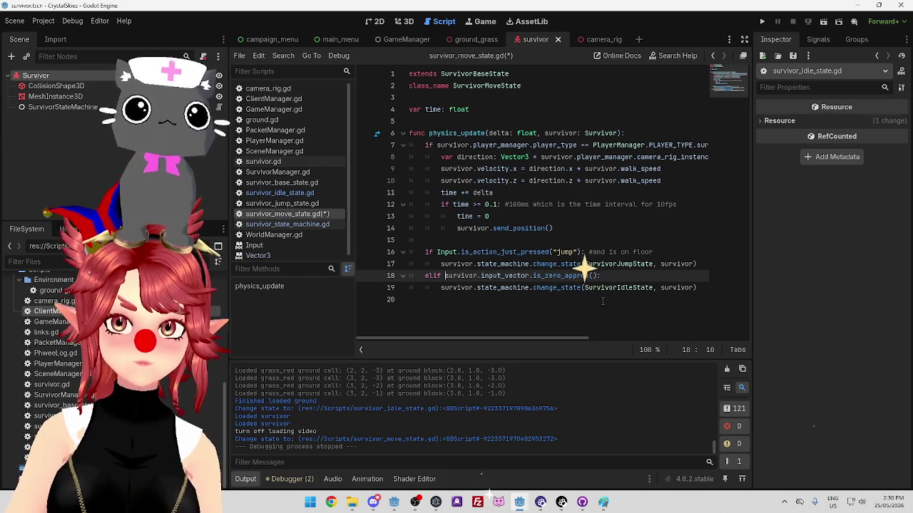
{"action": "left_click", "coordinate": [603, 300]}
{"action": "key", "text": "ctrl+s"}
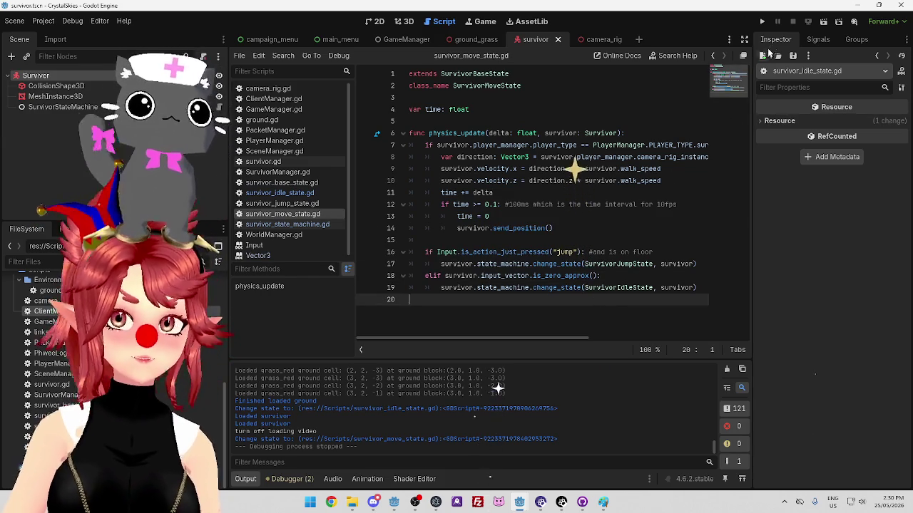
{"action": "left_click", "coordinate": [762, 21]}
Launch the server project, move around in the running Crystal Skies game, then stop it with F8.
{"action": "mouse_move", "coordinate": [519, 502]}
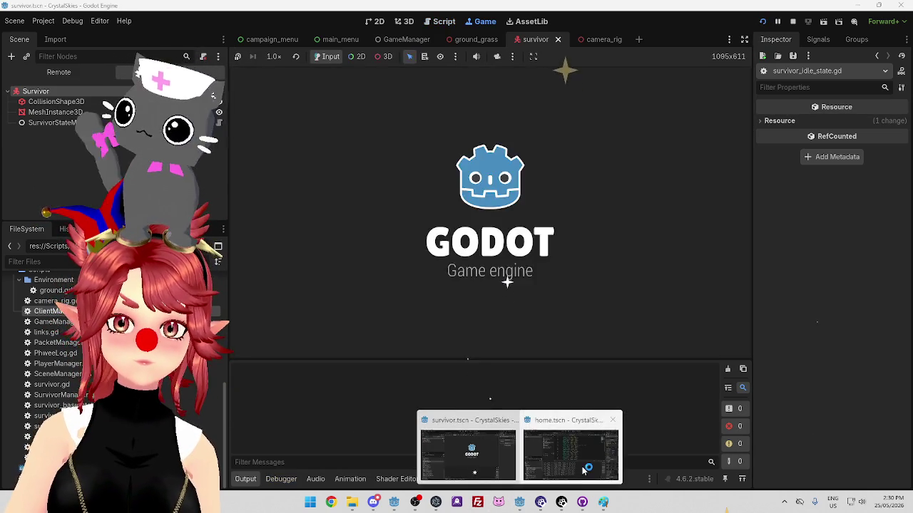
{"action": "left_click", "coordinate": [583, 470]}
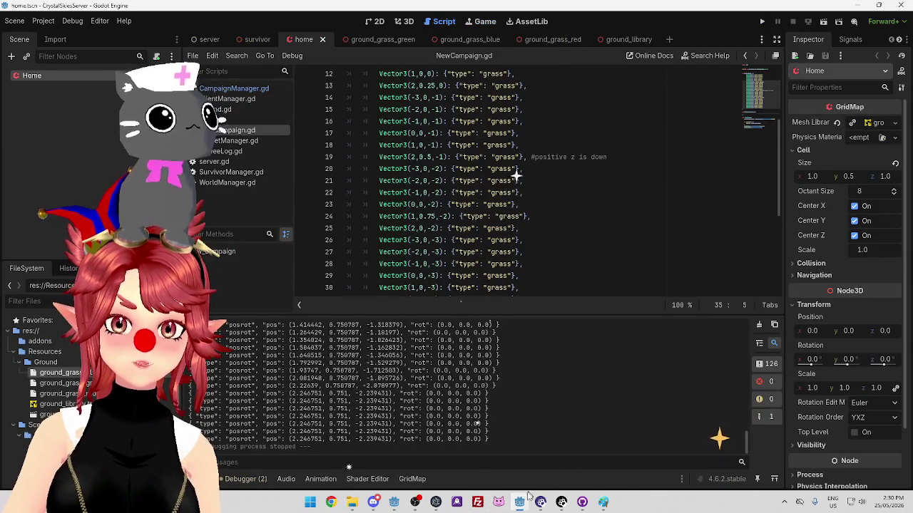
{"action": "left_click", "coordinate": [762, 22]}
{"action": "mouse_move", "coordinate": [519, 501]}
{"action": "left_click", "coordinate": [489, 467]}
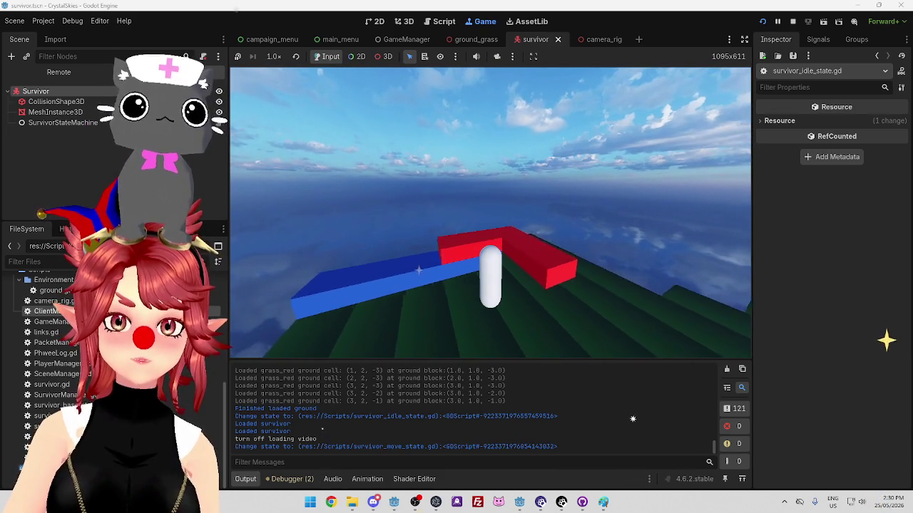
{"action": "key", "text": "F8"}
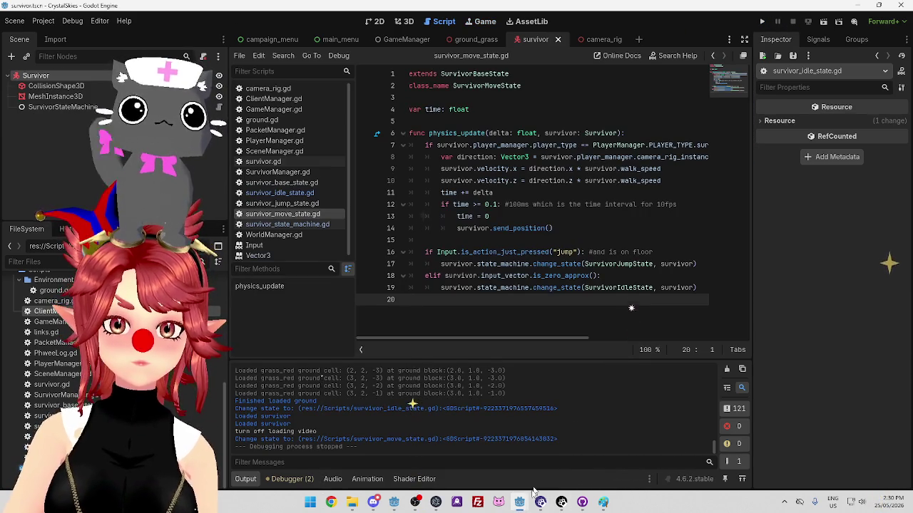
{"action": "left_click", "coordinate": [520, 502]}
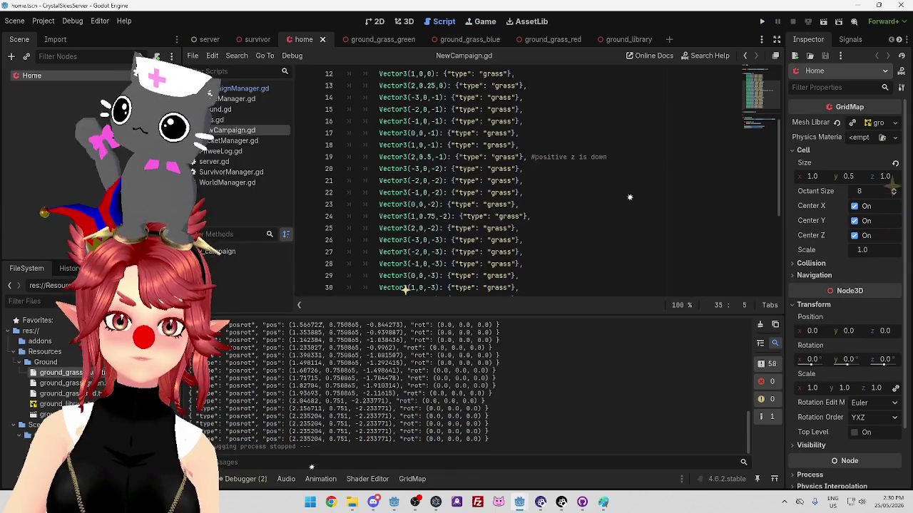
{"action": "mouse_move", "coordinate": [519, 504]}
{"action": "left_click", "coordinate": [472, 464]}
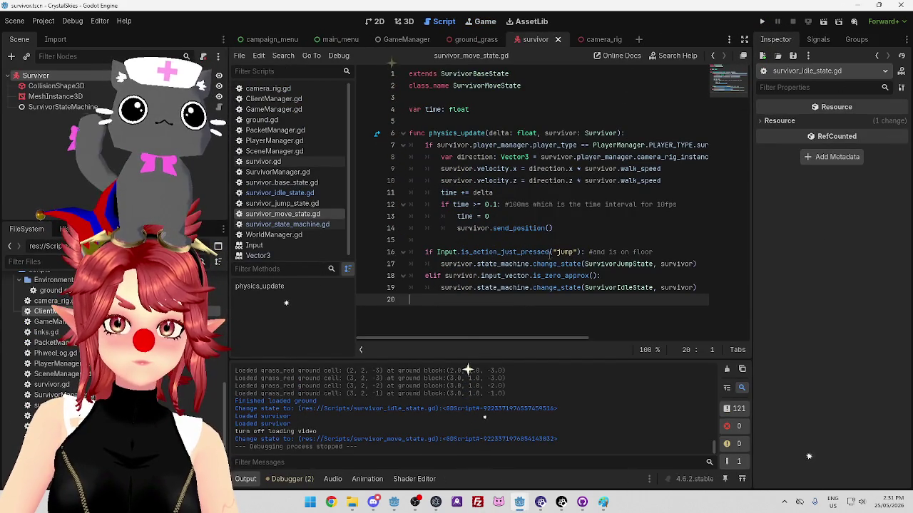
{"action": "mouse_move", "coordinate": [443, 252]}
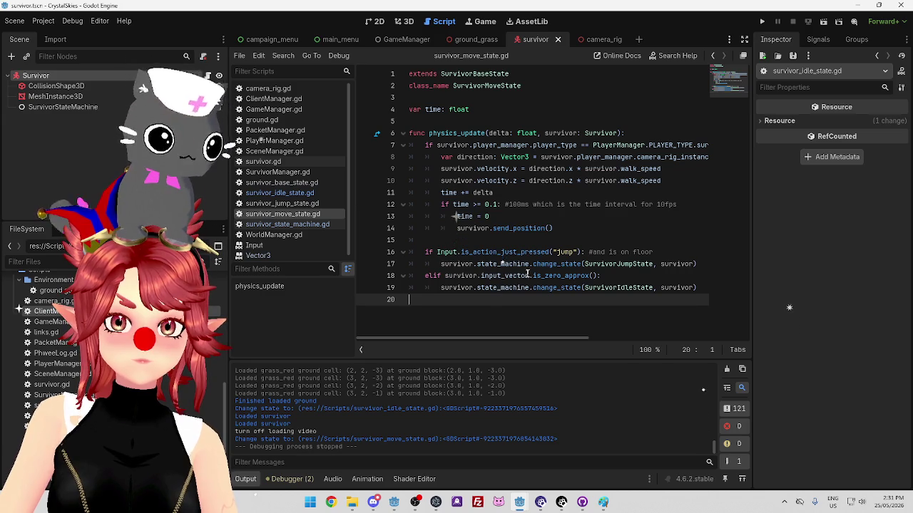
{"action": "mouse_move", "coordinate": [480, 275]}
{"action": "left_mouse_down"}
{"action": "mouse_move", "coordinate": [597, 275]}
{"action": "mouse_move", "coordinate": [426, 275]}
{"action": "left_mouse_up"}
{"action": "left_click", "coordinate": [502, 275]}
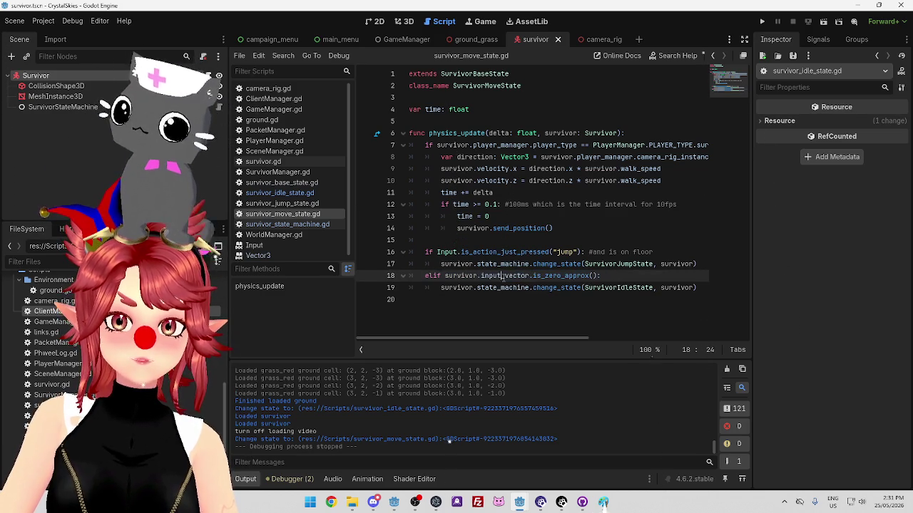
{"action": "left_click_drag", "start_coordinate": [585, 275], "coordinate": [548, 275]}
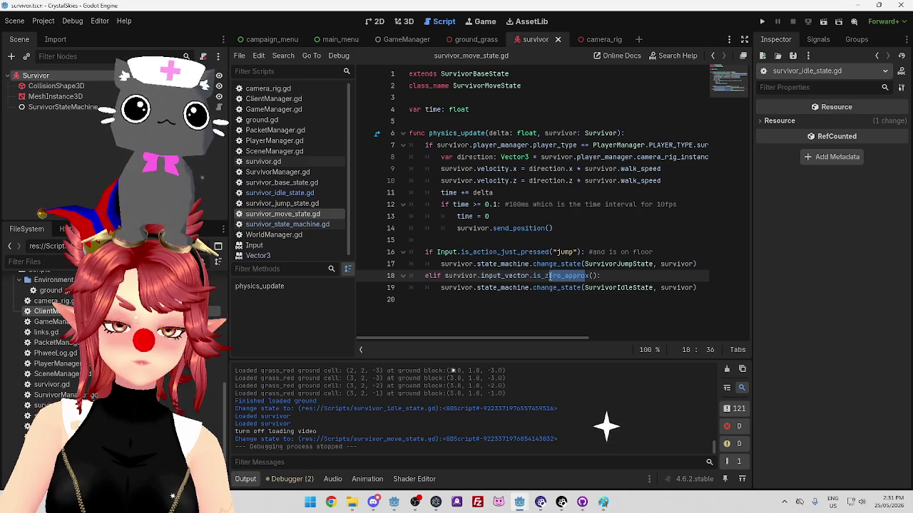
{"action": "mouse_move", "coordinate": [547, 337]}
{"action": "left_mouse_down"}
{"action": "mouse_move", "coordinate": [625, 337]}
{"action": "mouse_move", "coordinate": [515, 337]}
{"action": "left_mouse_up"}
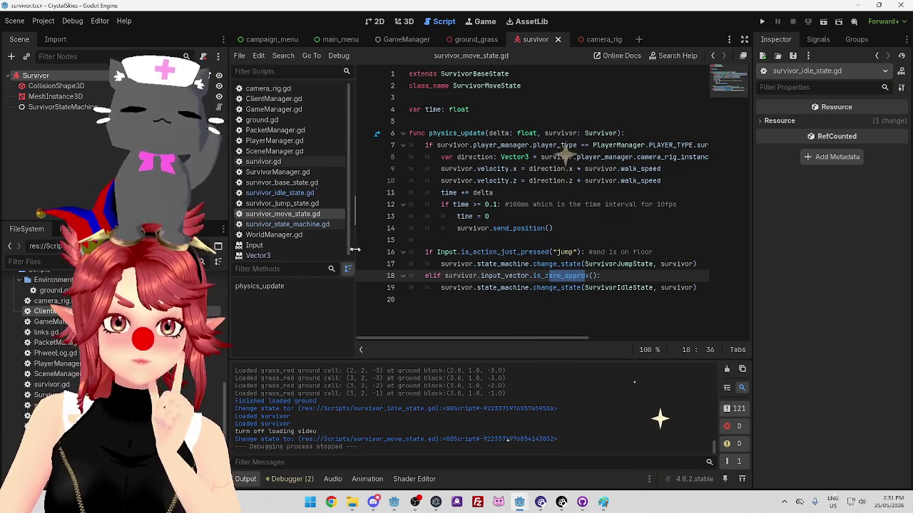
{"action": "left_click", "coordinate": [307, 225]}
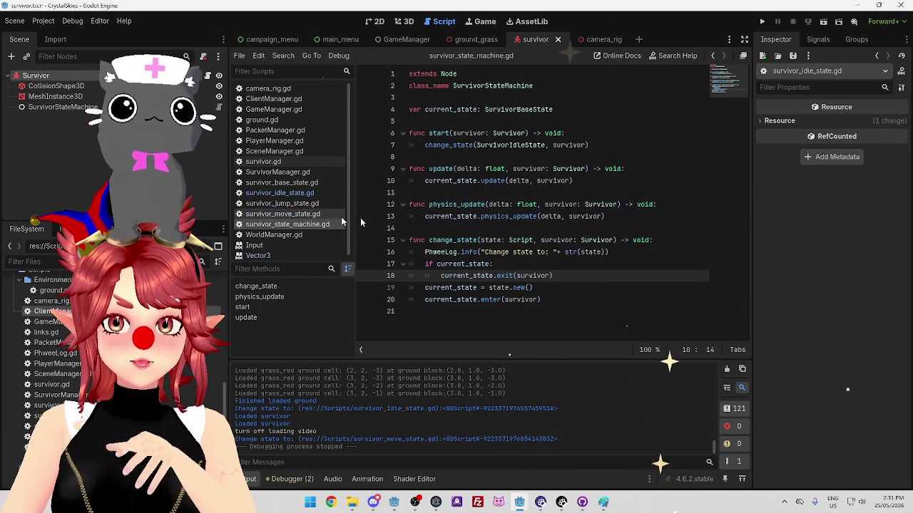
{"action": "left_click_drag", "start_coordinate": [443, 408], "coordinate": [555, 410]}
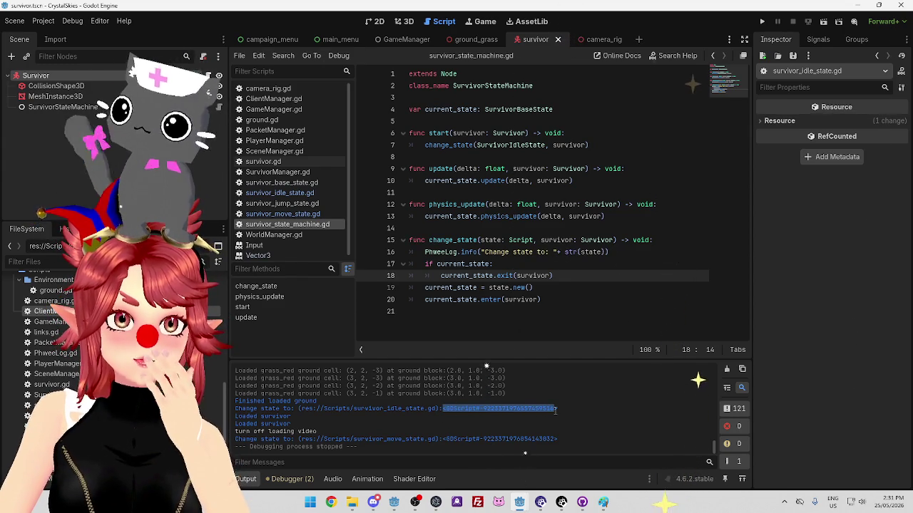
{"action": "left_click", "coordinate": [555, 410]}
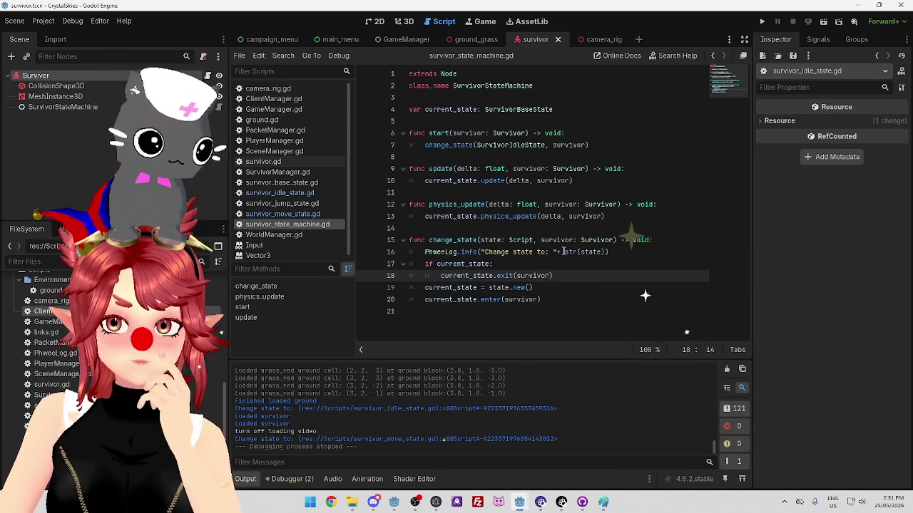
{"action": "left_click_drag", "start_coordinate": [565, 252], "coordinate": [600, 254]}
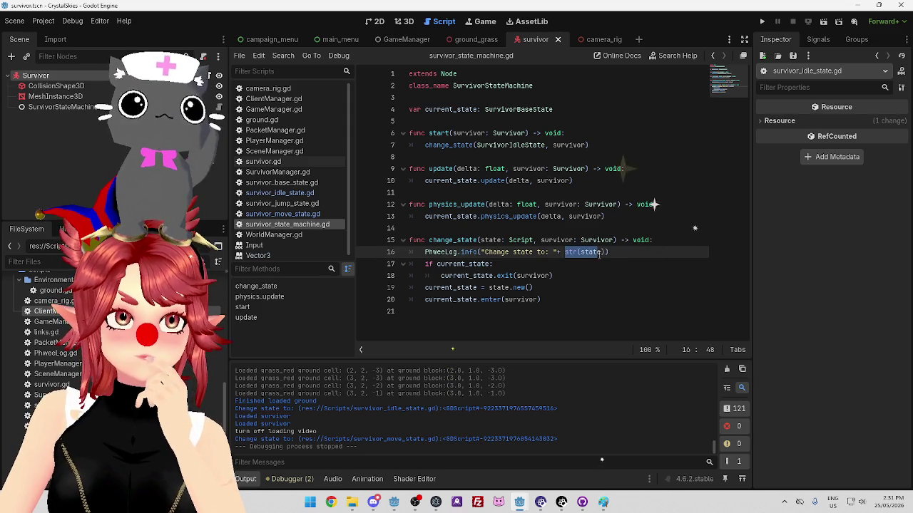
{"action": "left_click_drag", "start_coordinate": [565, 252], "coordinate": [606, 252]}
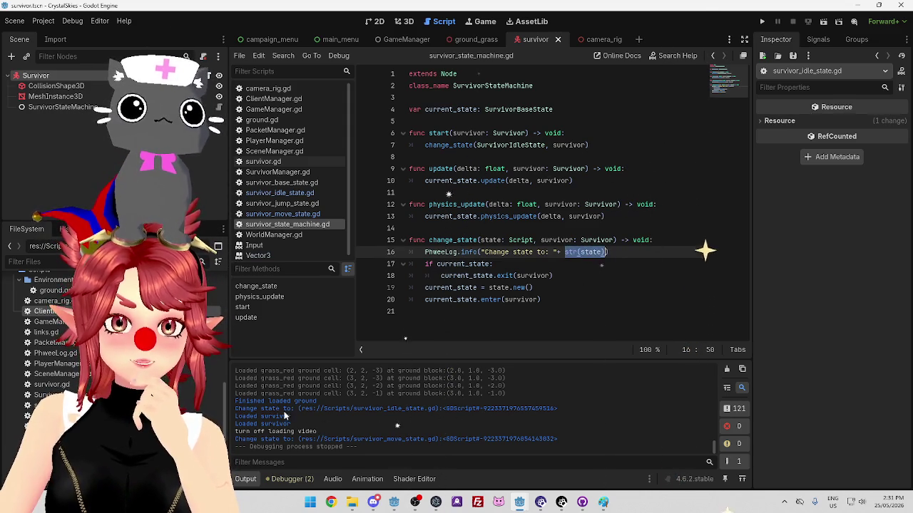
{"action": "double_click", "coordinate": [388, 409]}
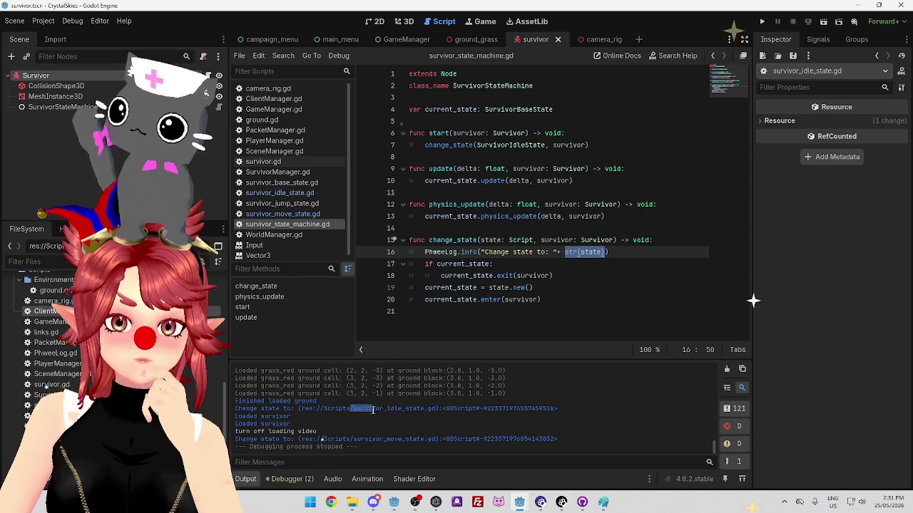
{"action": "left_click_drag", "start_coordinate": [295, 410], "coordinate": [583, 410]}
{"action": "left_click", "coordinate": [431, 415]}
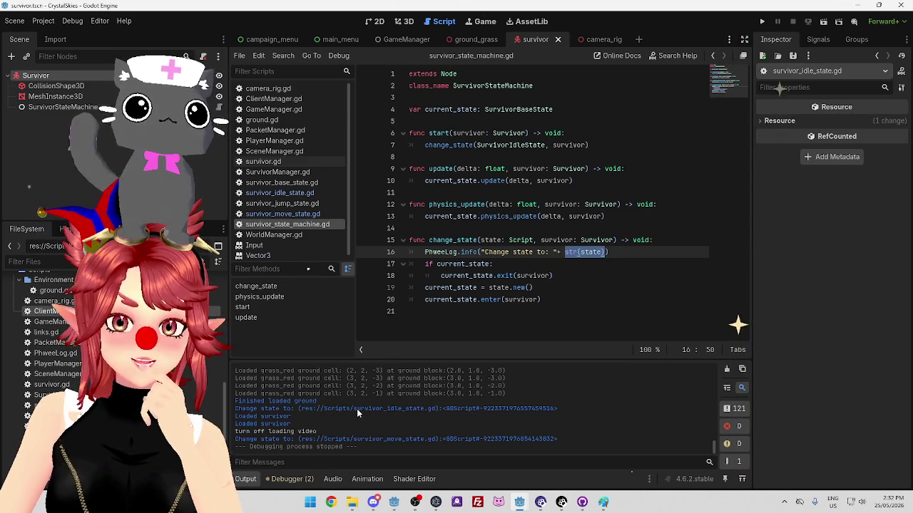
{"action": "left_click_drag", "start_coordinate": [357, 409], "coordinate": [415, 408]}
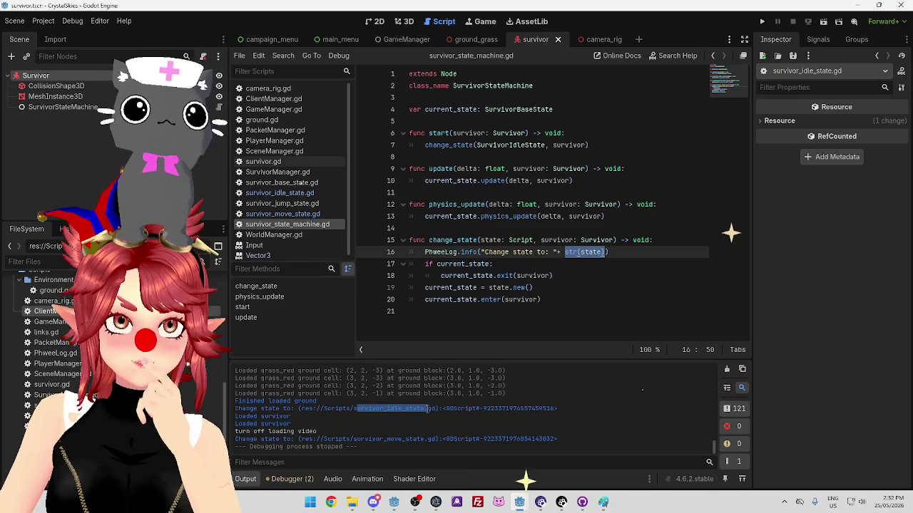
{"action": "left_click", "coordinate": [611, 252]}
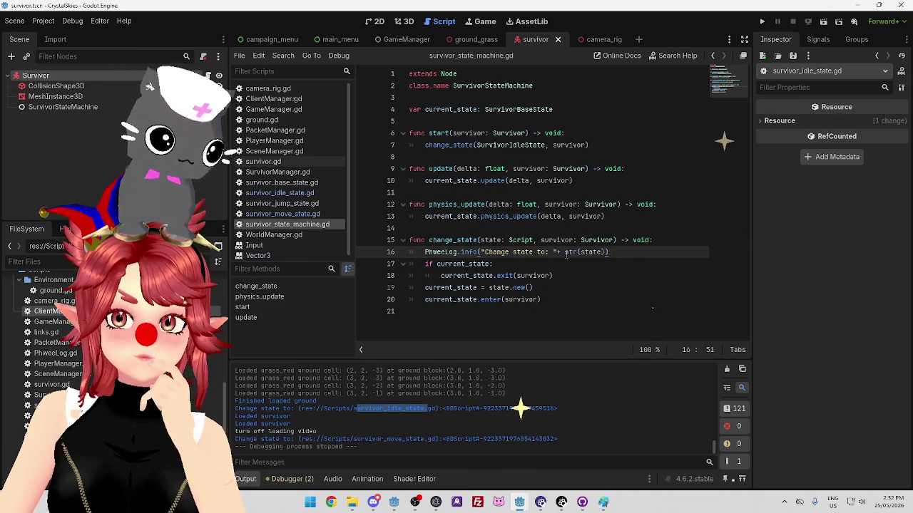
{"action": "mouse_move", "coordinate": [565, 253]}
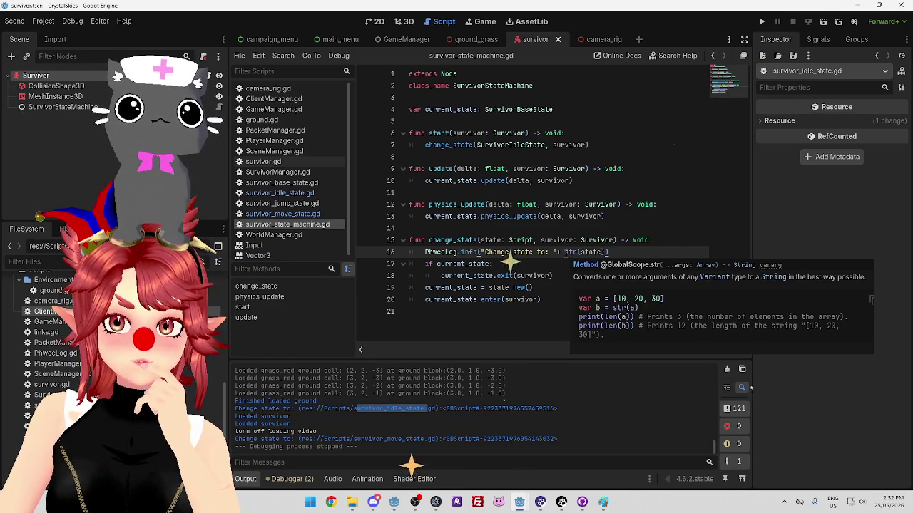
{"action": "mouse_move", "coordinate": [593, 252]}
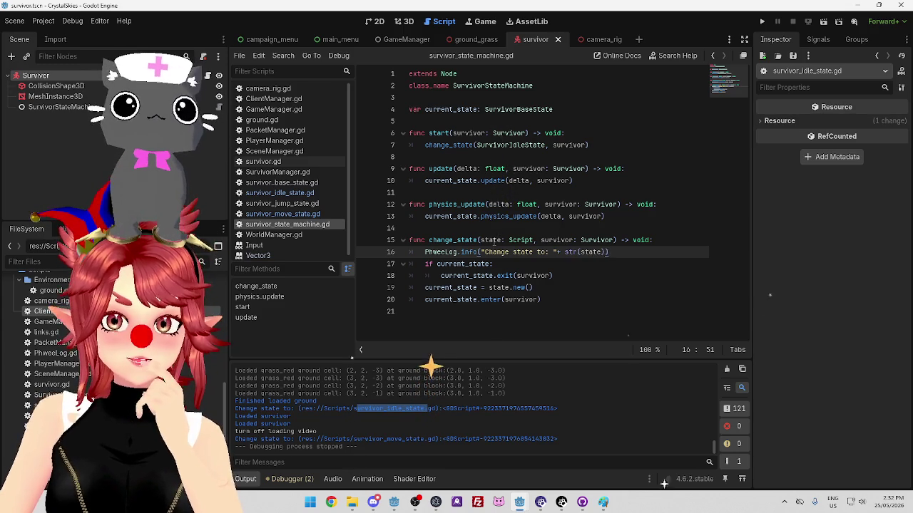
{"action": "mouse_move", "coordinate": [467, 263]}
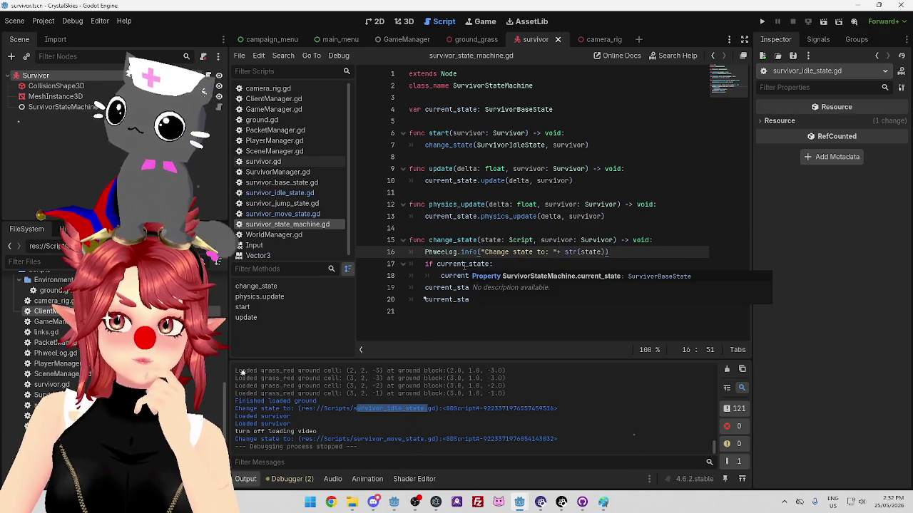
{"action": "left_click", "coordinate": [598, 252]}
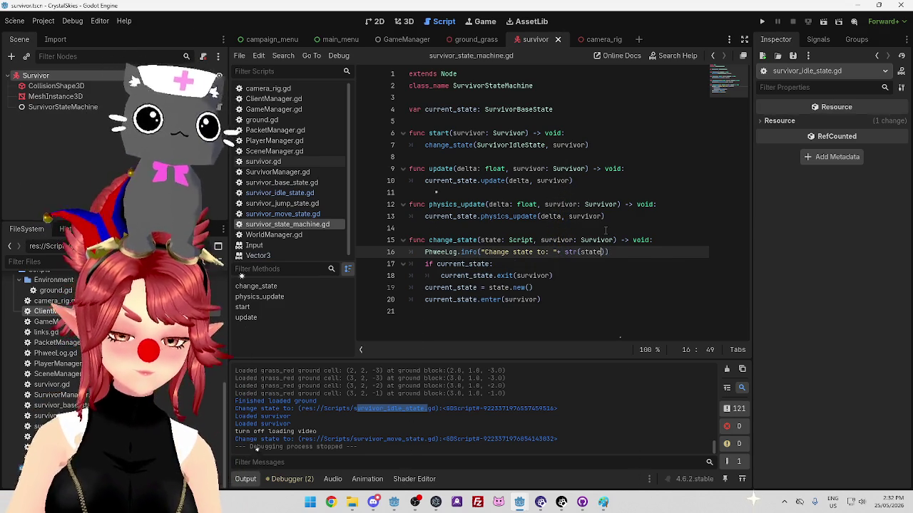
Change the line 16 log to str(state.get_global_name()) via autocomplete, then open survivor_base_state.gd.
{"action": "type", "text": ".nam"}
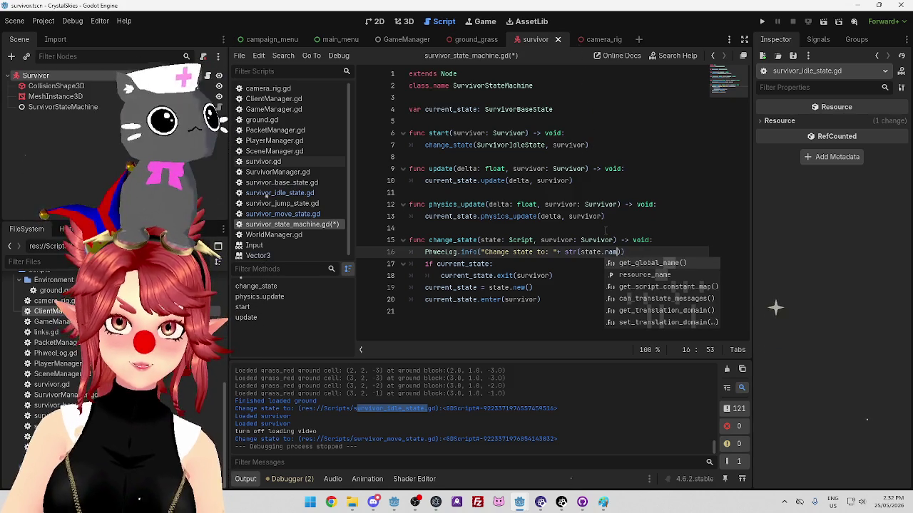
{"action": "type", "text": "e"}
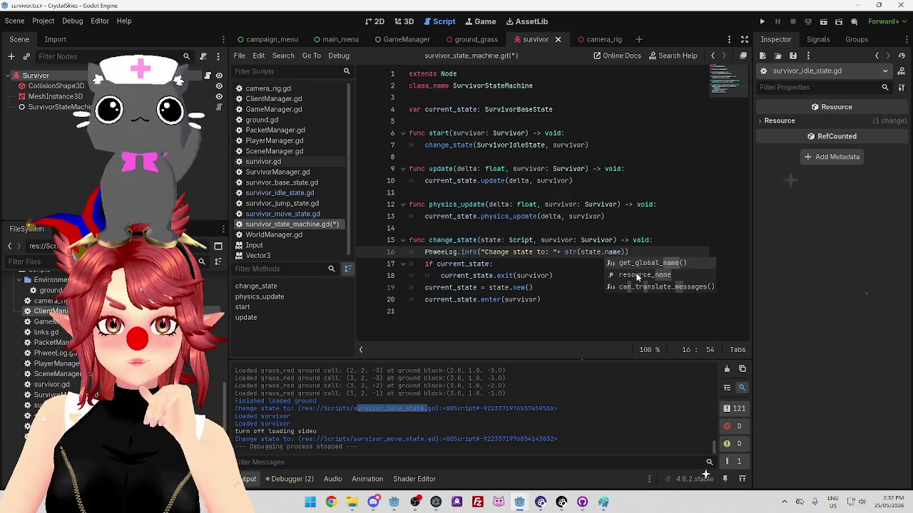
{"action": "left_click", "coordinate": [637, 264]}
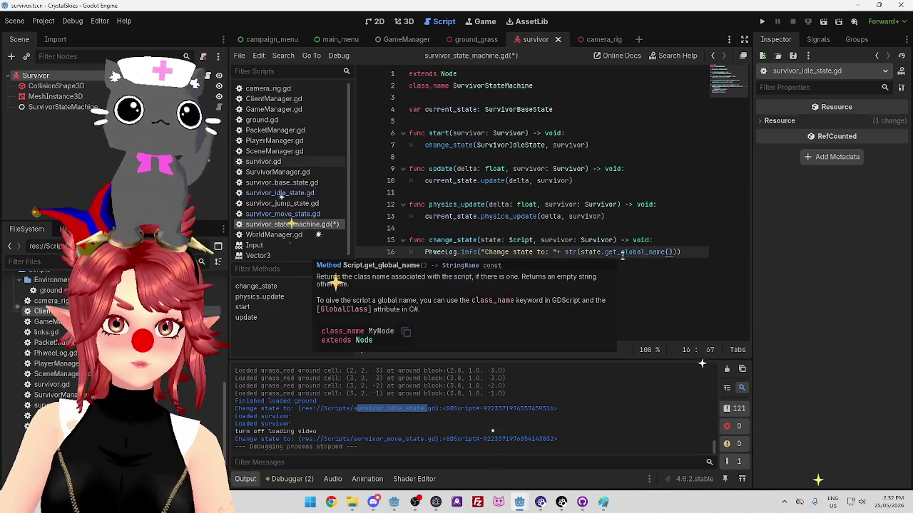
{"action": "mouse_move", "coordinate": [625, 252]}
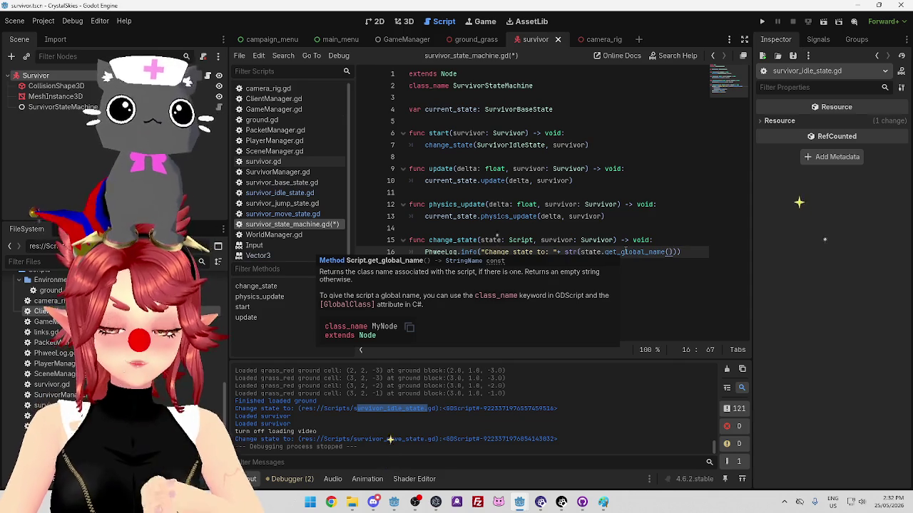
{"action": "left_click", "coordinate": [625, 218]}
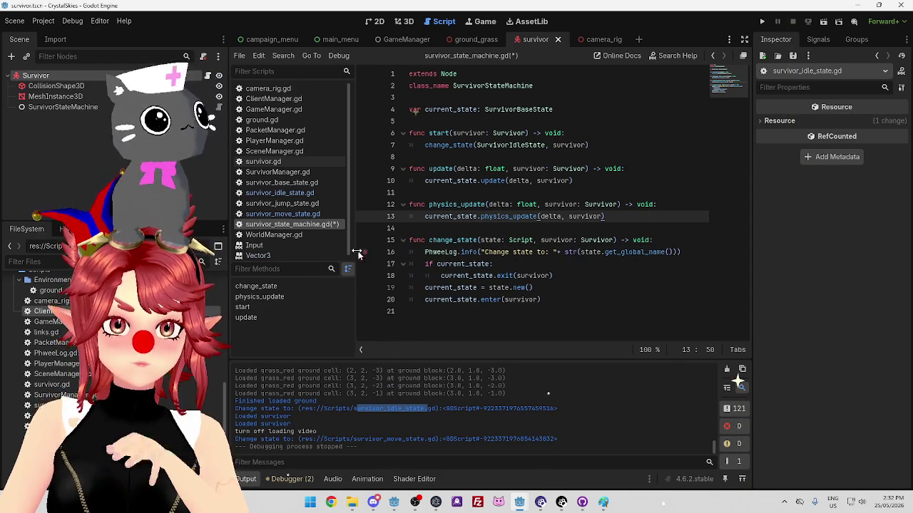
{"action": "left_click", "coordinate": [303, 183]}
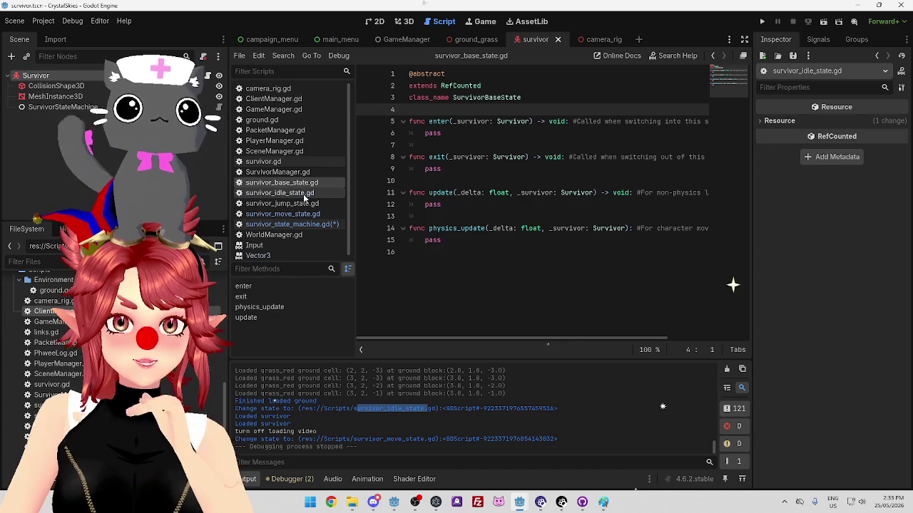
Move through the Scripts list to PlayerManager.gd and its _physics_process input code.
{"action": "left_click", "coordinate": [304, 193]}
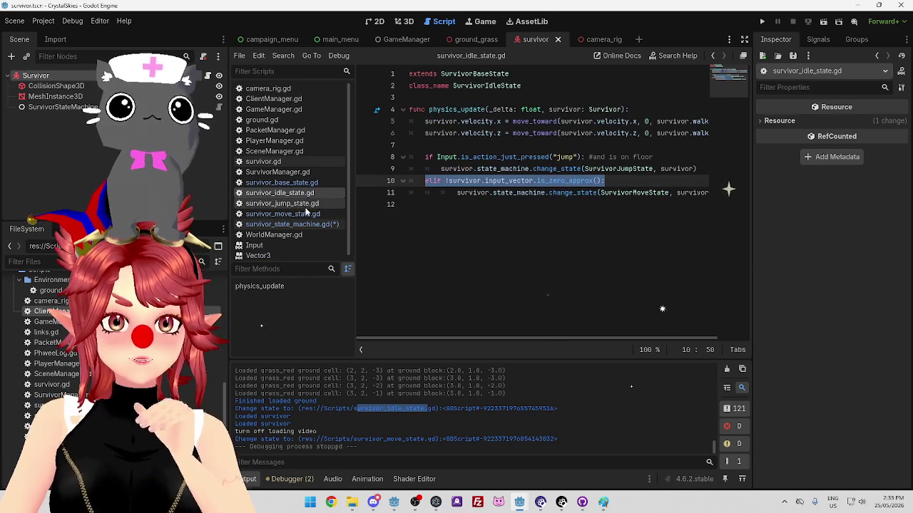
{"action": "left_click", "coordinate": [283, 140]}
{"action": "left_click", "coordinate": [283, 132]}
{"action": "left_click", "coordinate": [292, 142]}
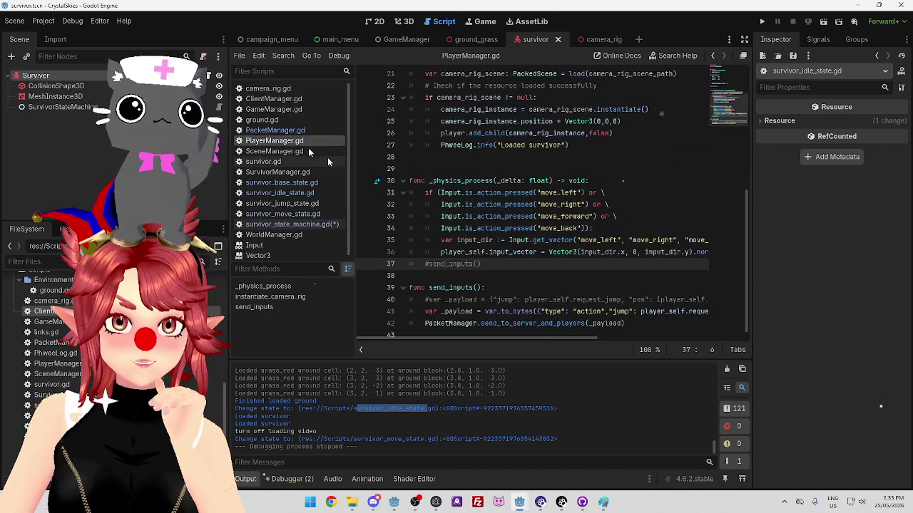
Insert a blank line above the input vector line 36, then remove it again.
{"action": "mouse_move", "coordinate": [553, 337]}
{"action": "left_mouse_down"}
{"action": "mouse_move", "coordinate": [610, 338]}
{"action": "mouse_move", "coordinate": [553, 339]}
{"action": "left_mouse_up"}
{"action": "left_click", "coordinate": [440, 251]}
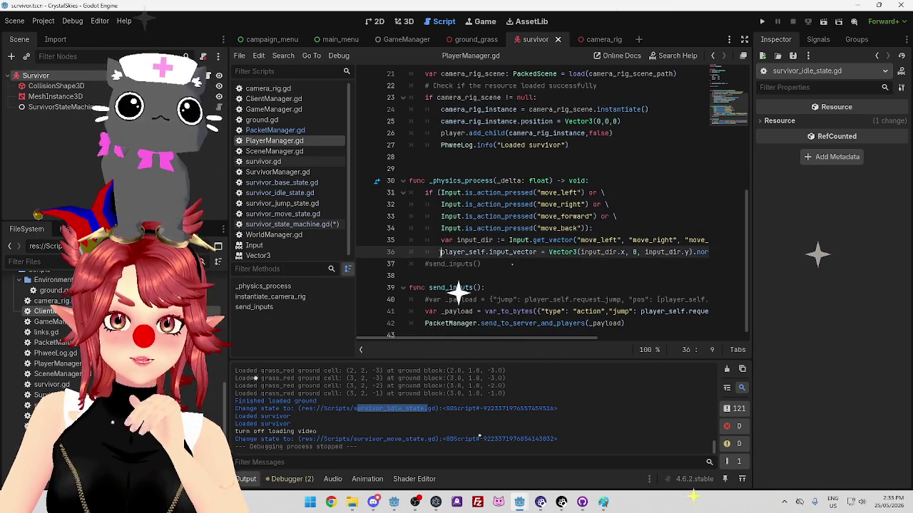
{"action": "key", "text": "Return"}
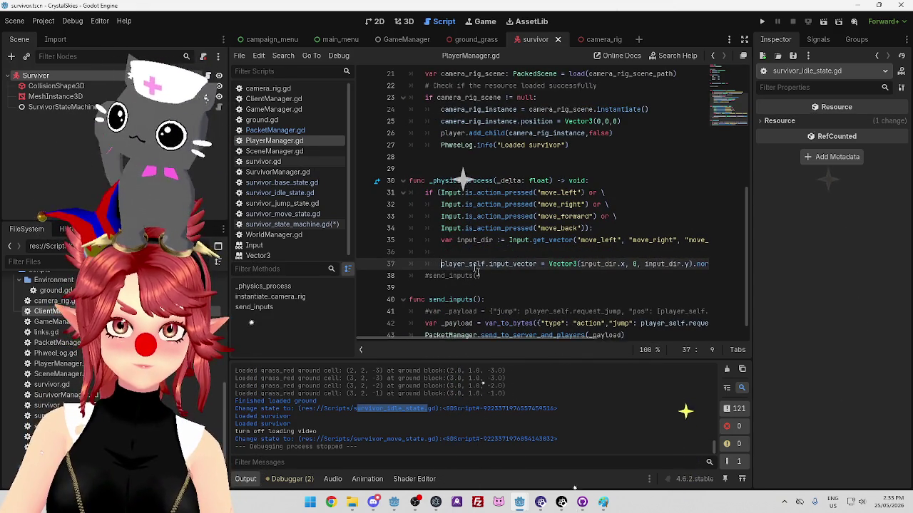
{"action": "key", "text": "Up"}
{"action": "mouse_move", "coordinate": [501, 338]}
{"action": "left_mouse_down"}
{"action": "mouse_move", "coordinate": [645, 342]}
{"action": "mouse_move", "coordinate": [568, 344]}
{"action": "mouse_move", "coordinate": [481, 326]}
{"action": "mouse_move", "coordinate": [627, 340]}
{"action": "mouse_move", "coordinate": [491, 340]}
{"action": "left_mouse_up"}
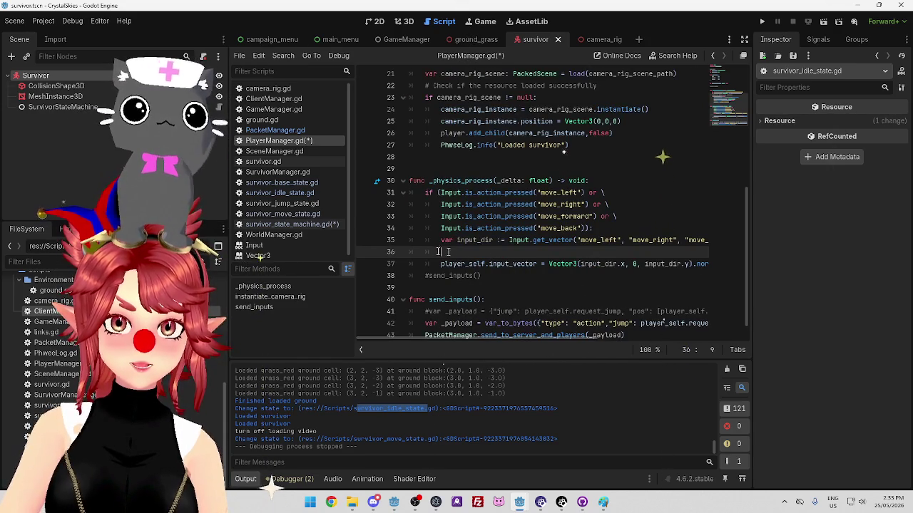
{"action": "key", "text": "BackSpace"}
{"action": "key", "text": "BackSpace"}
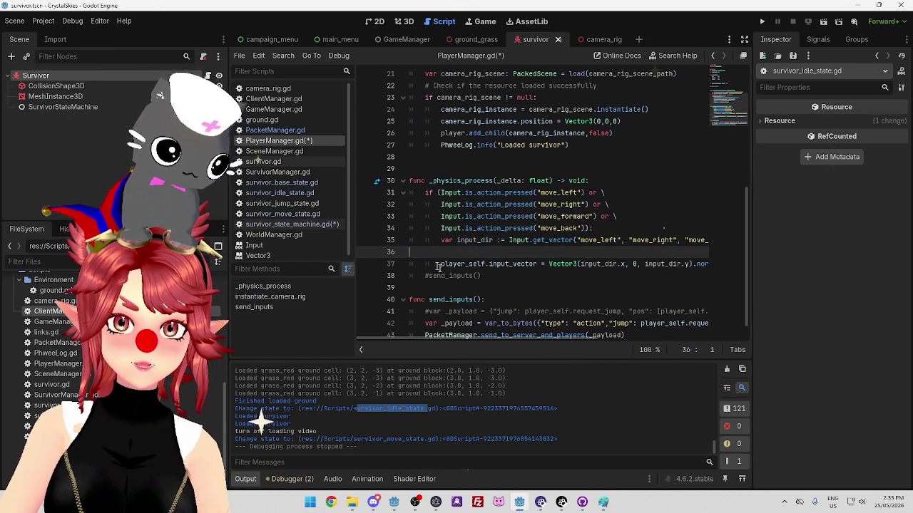
{"action": "key", "text": "BackSpace"}
Add print(input_dir) on a new indented line after the input_dir line.
{"action": "mouse_move", "coordinate": [652, 343]}
{"action": "left_mouse_down"}
{"action": "mouse_move", "coordinate": [596, 342]}
{"action": "mouse_move", "coordinate": [693, 341]}
{"action": "left_mouse_up"}
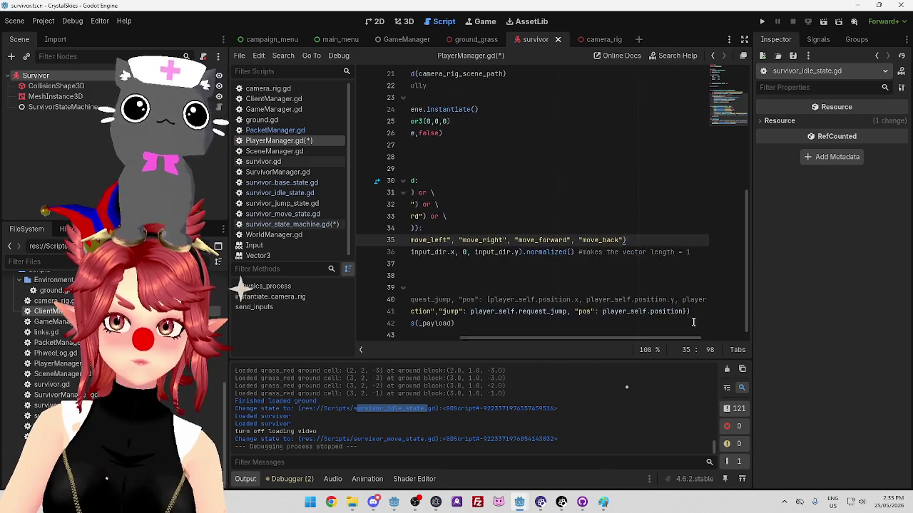
{"action": "key", "text": "Return"}
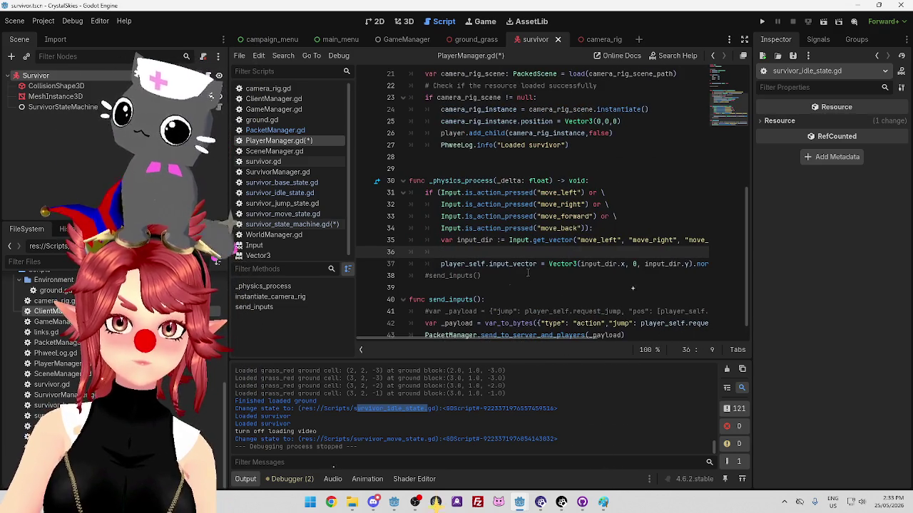
{"action": "type", "text": "phwee"}
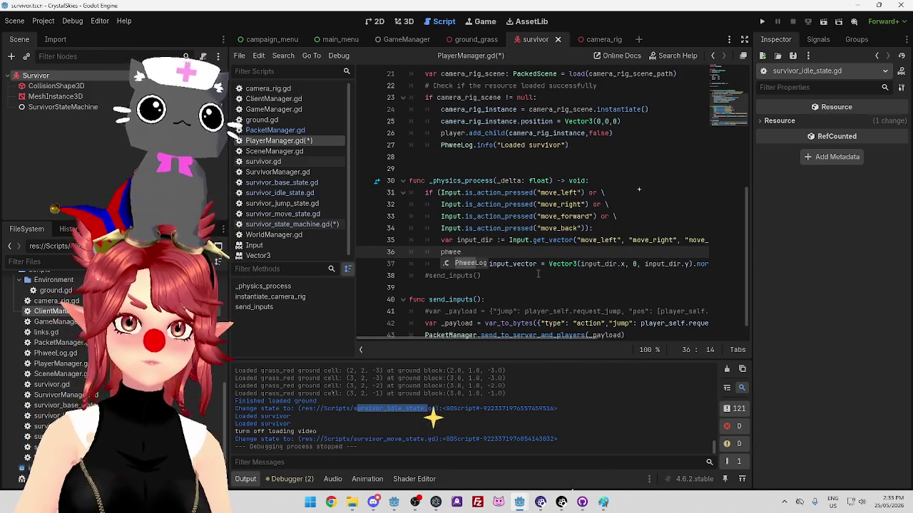
{"action": "key", "text": "BackSpace"}
{"action": "key", "text": "BackSpace"}
{"action": "key", "text": "BackSpace"}
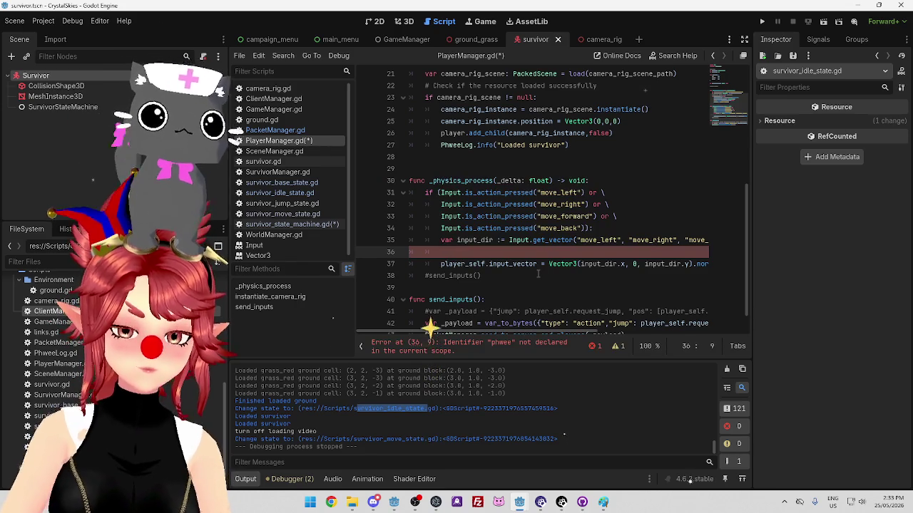
{"action": "type", "text": "print(input_dir"}
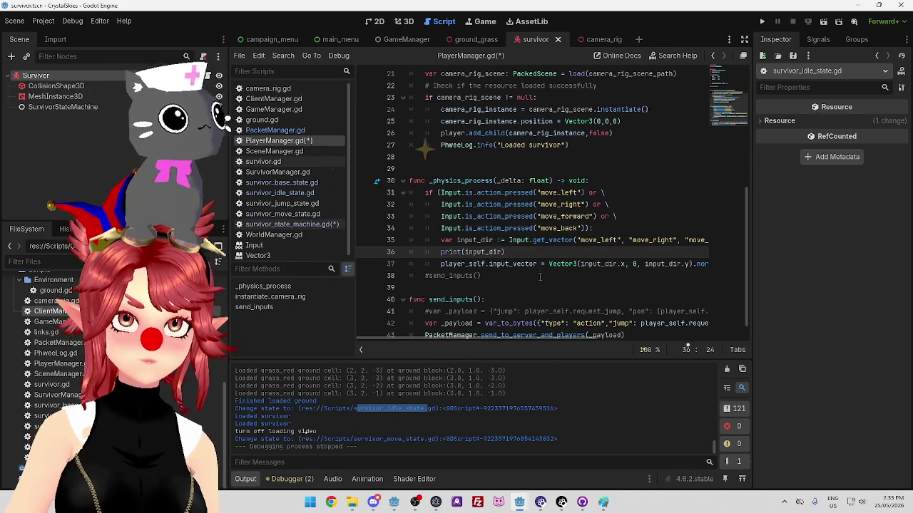
{"action": "left_click", "coordinate": [587, 193]}
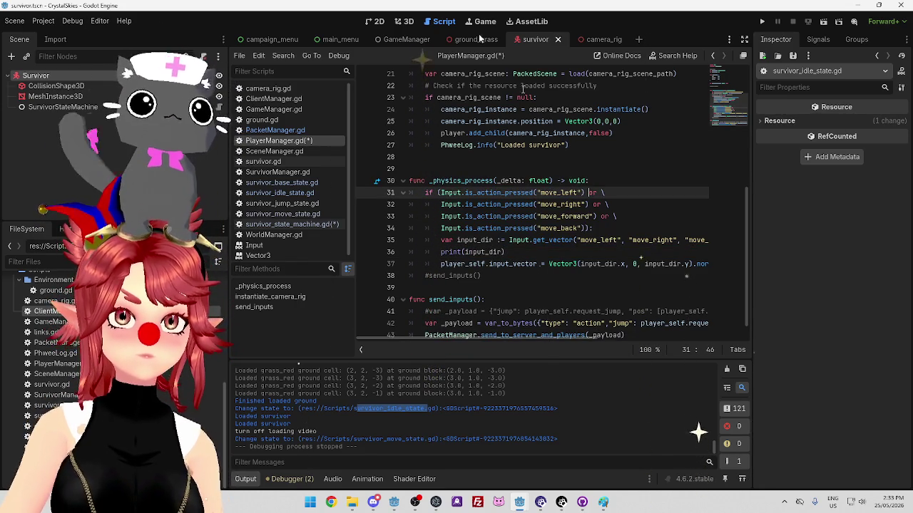